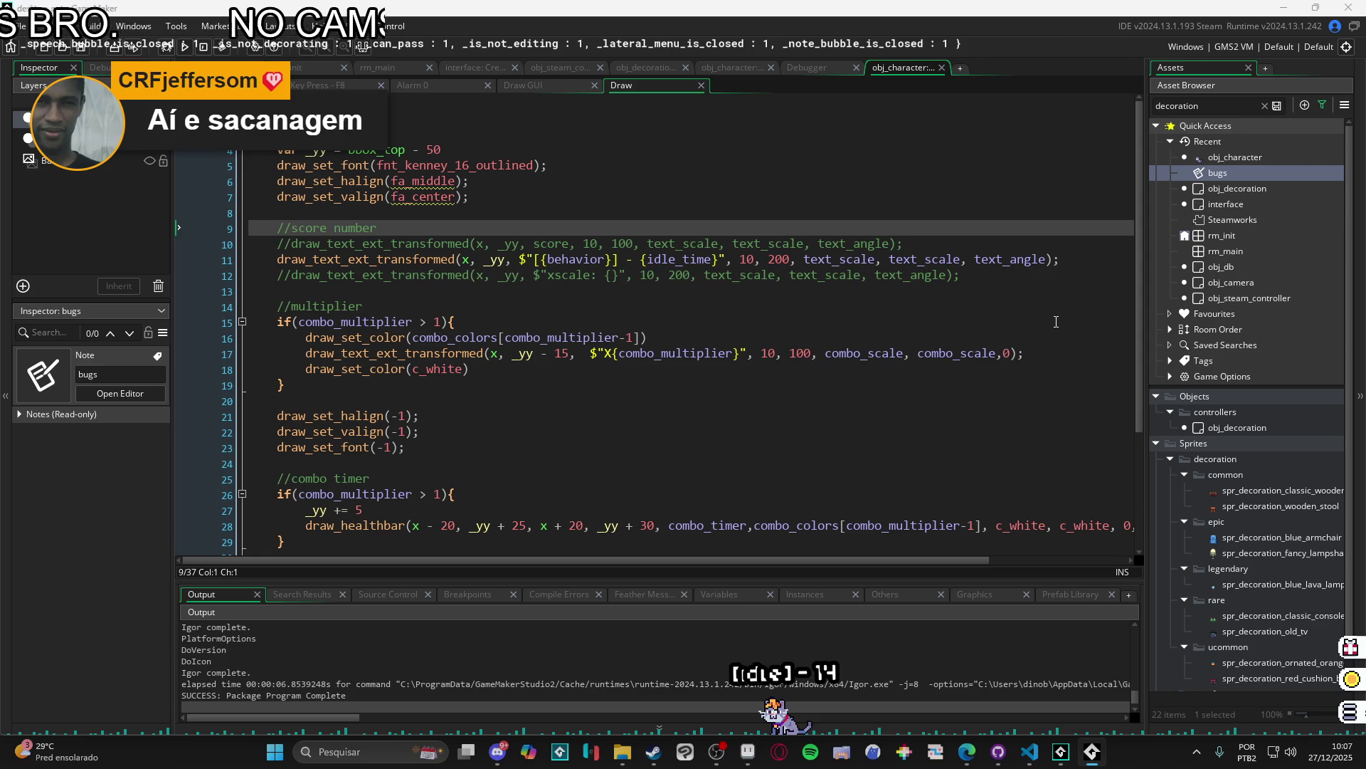
# Step: Review the Draw event's combo timer code, then bring up the running desktop pet's taskbar jump list
pyautogui.scroll(-3, 481, 324)
pyautogui.click(462, 366)
pyautogui.scroll(3, 435, 403)
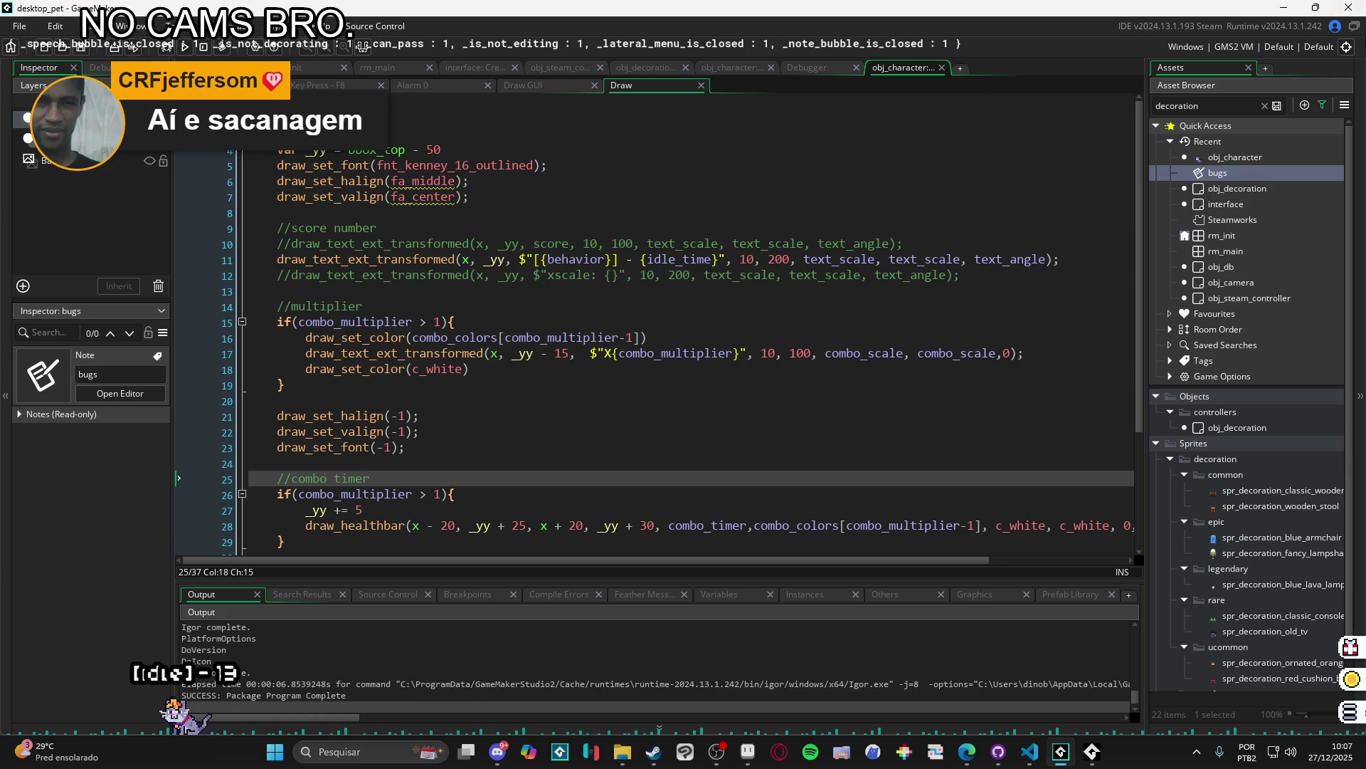
pyautogui.press('Up')
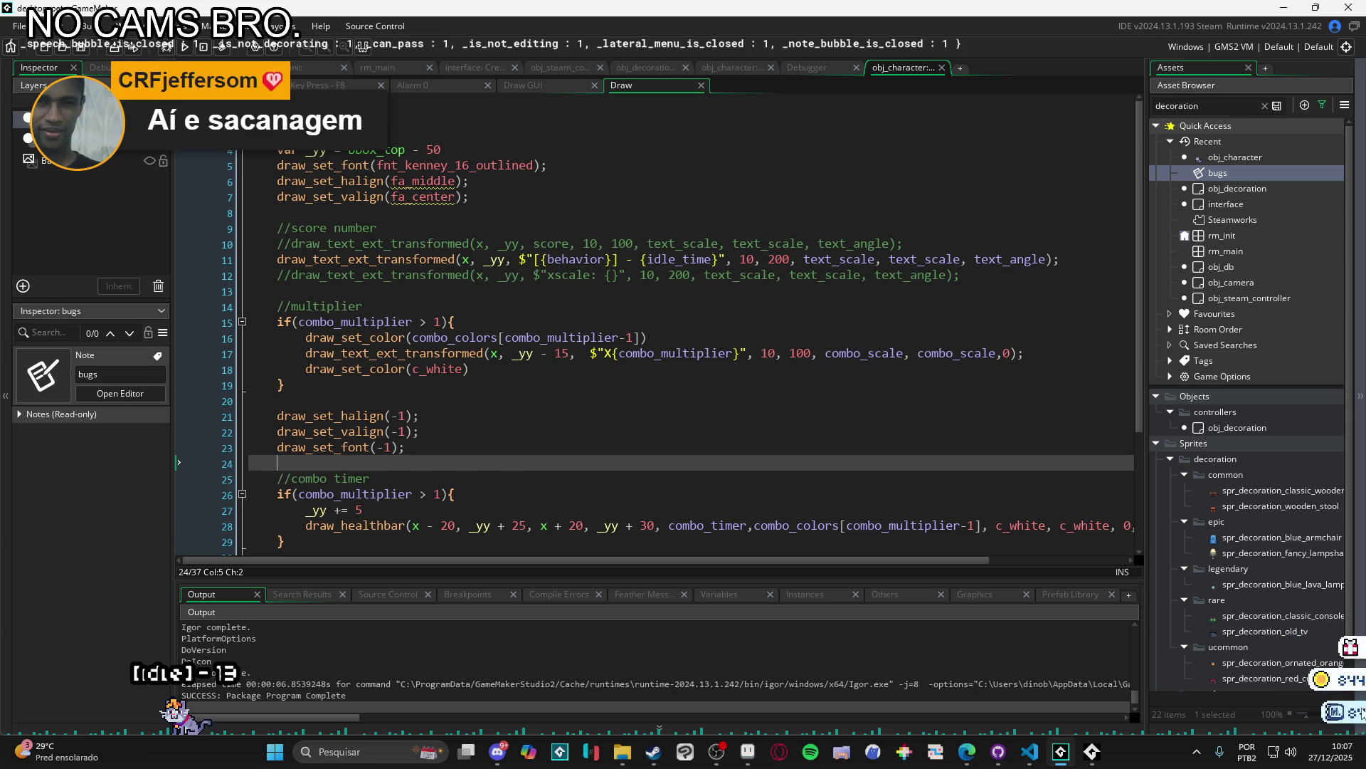
pyautogui.rightClick(1093, 752)
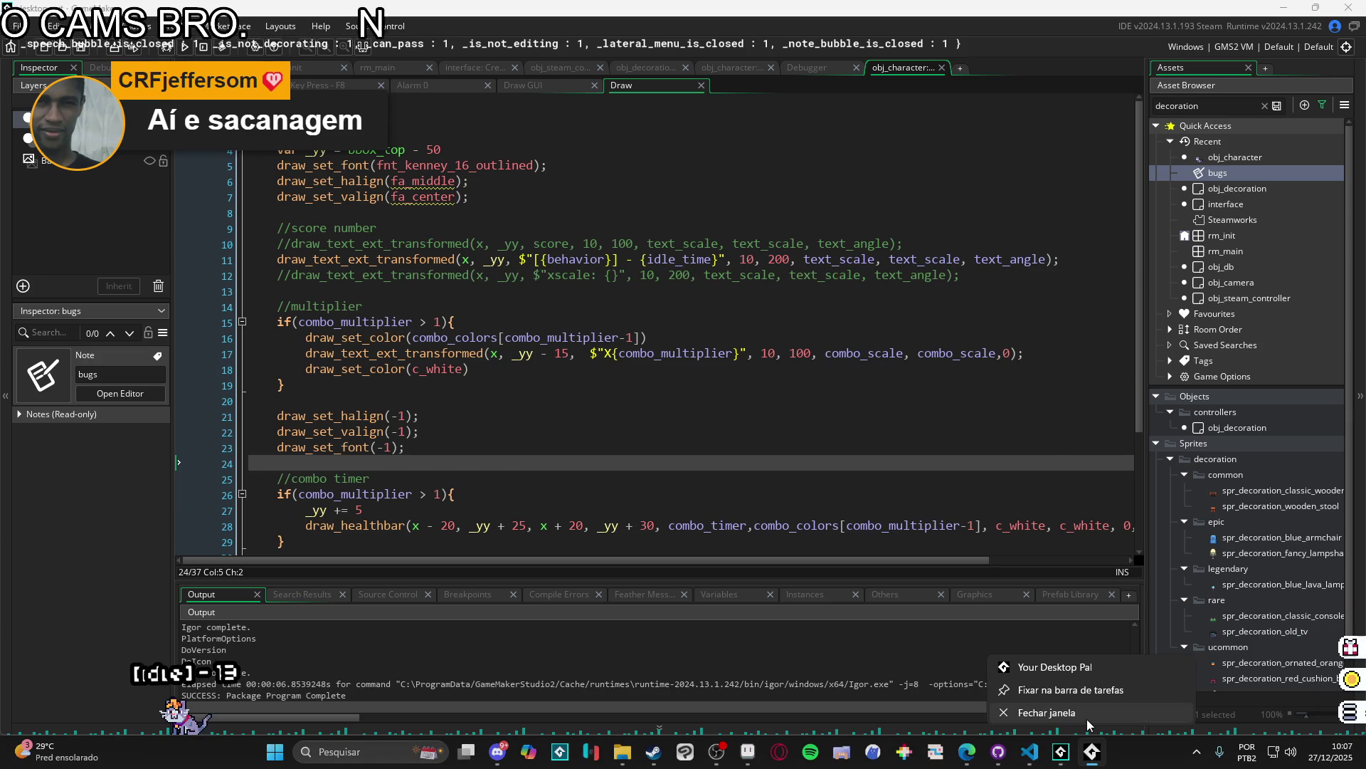
# Step: Close the desktop pet and check the behavior text and combo multiplier lines in obj_character's Draw event
pyautogui.click(1087, 719)
pyautogui.doubleClick(1258, 160)
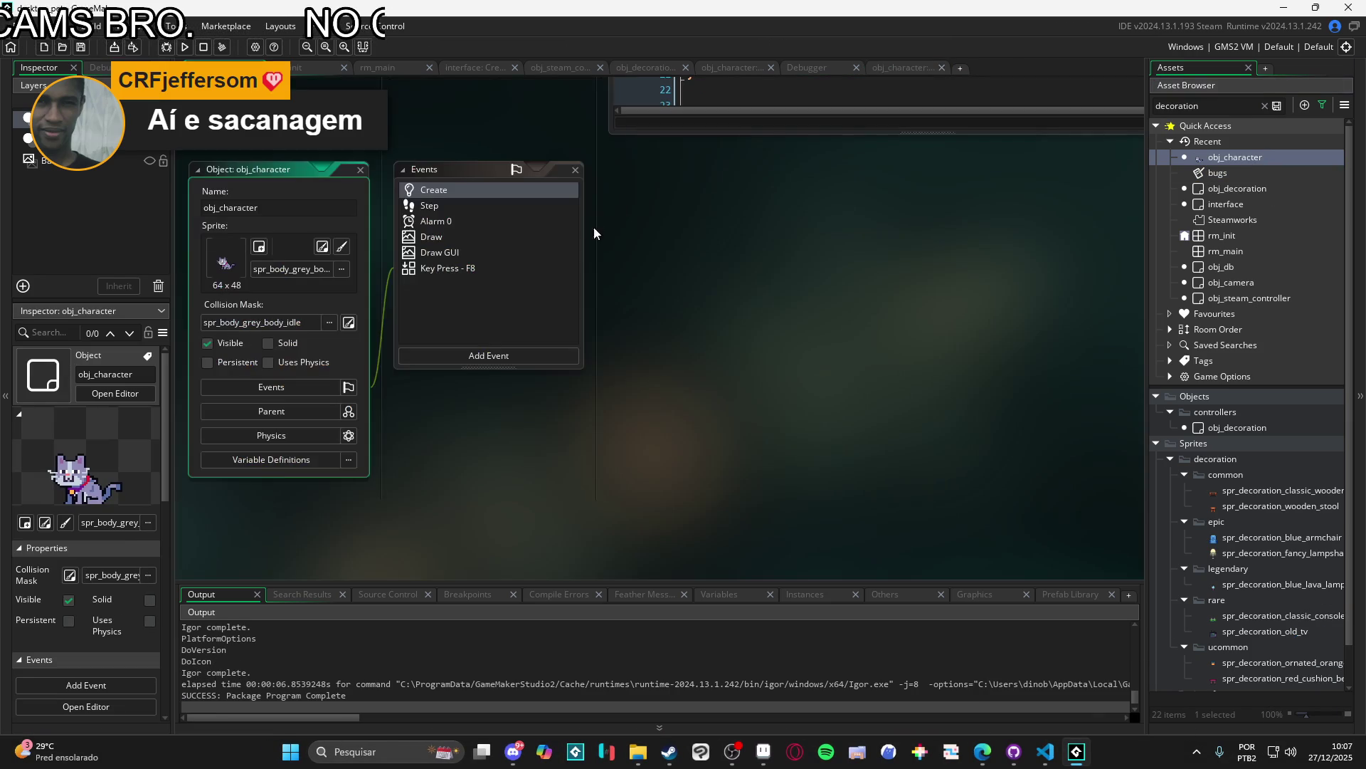
pyautogui.doubleClick(447, 238)
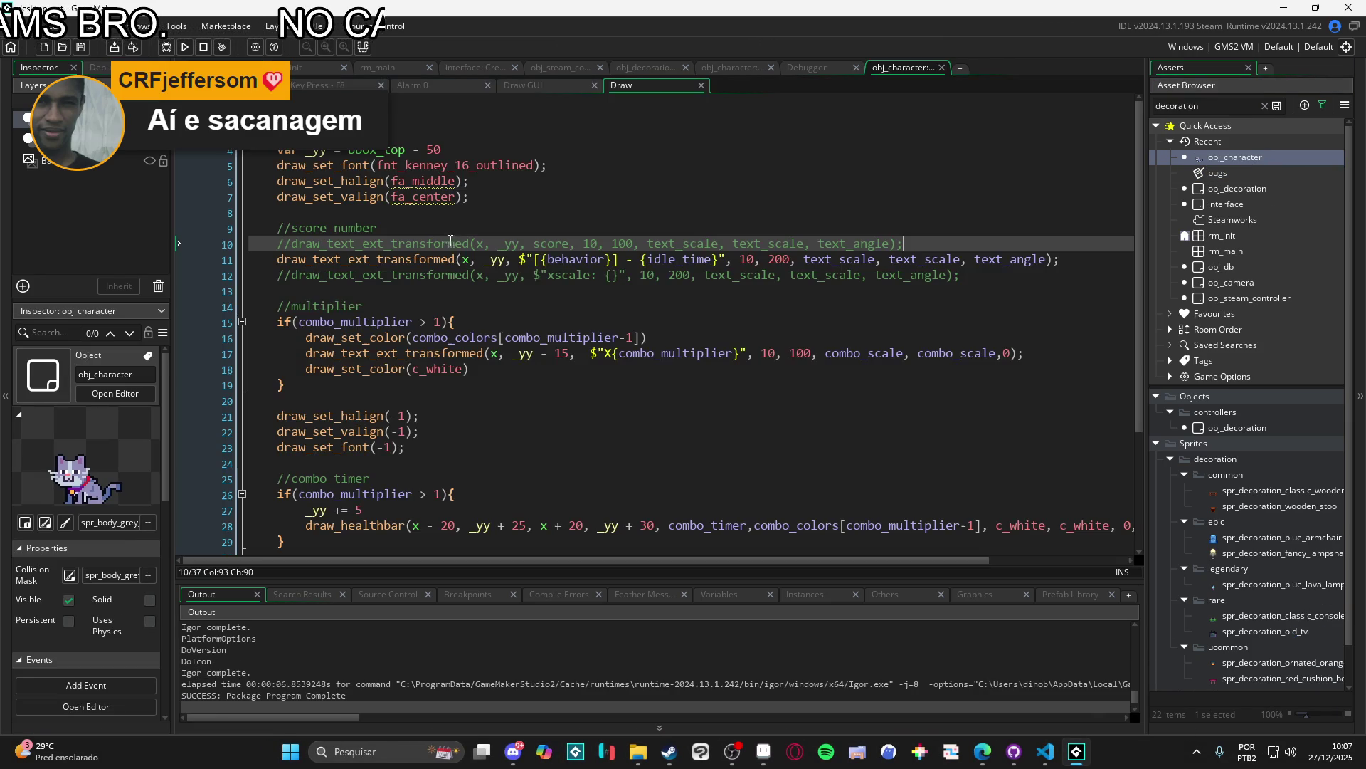
pyautogui.click(271, 261)
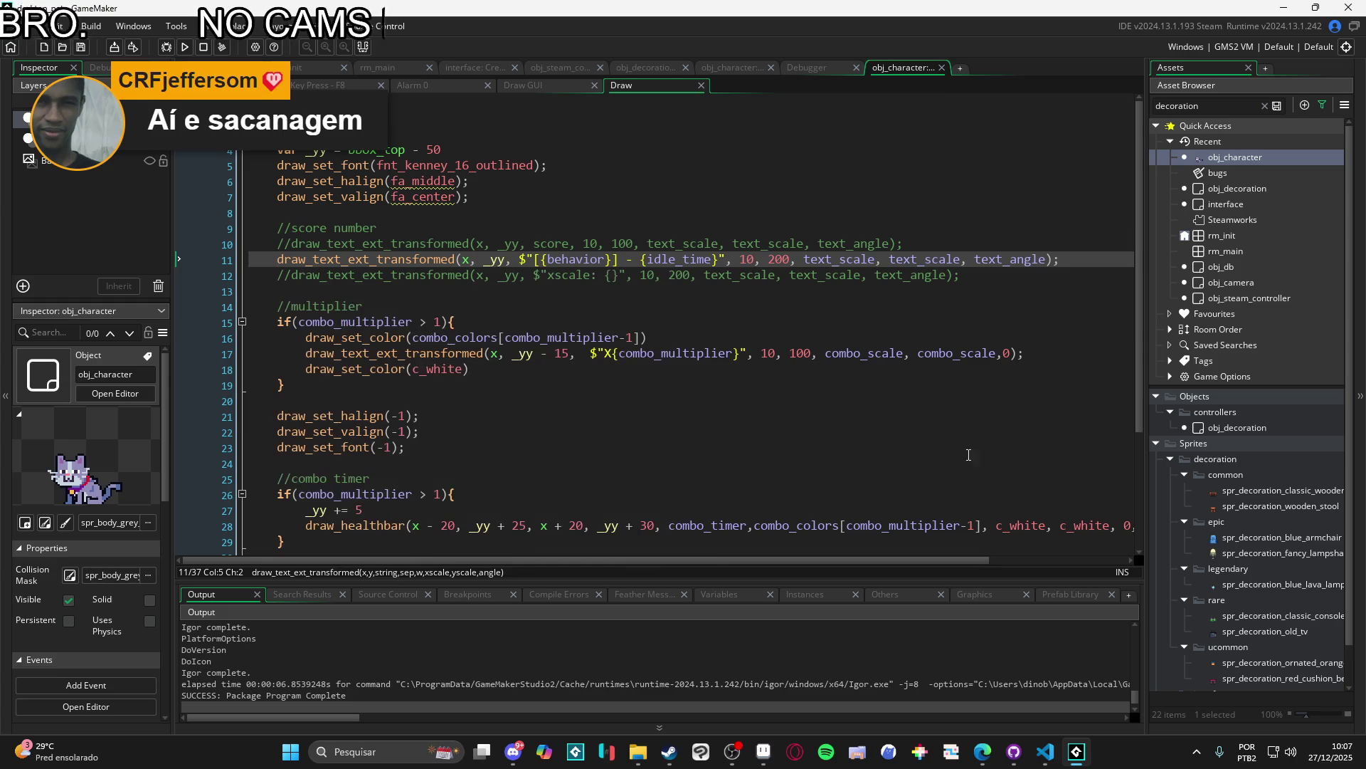
pyautogui.click(683, 338)
# Step: Open obj_character's Create event code and scroll through its variables
pyautogui.doubleClick(1243, 159)
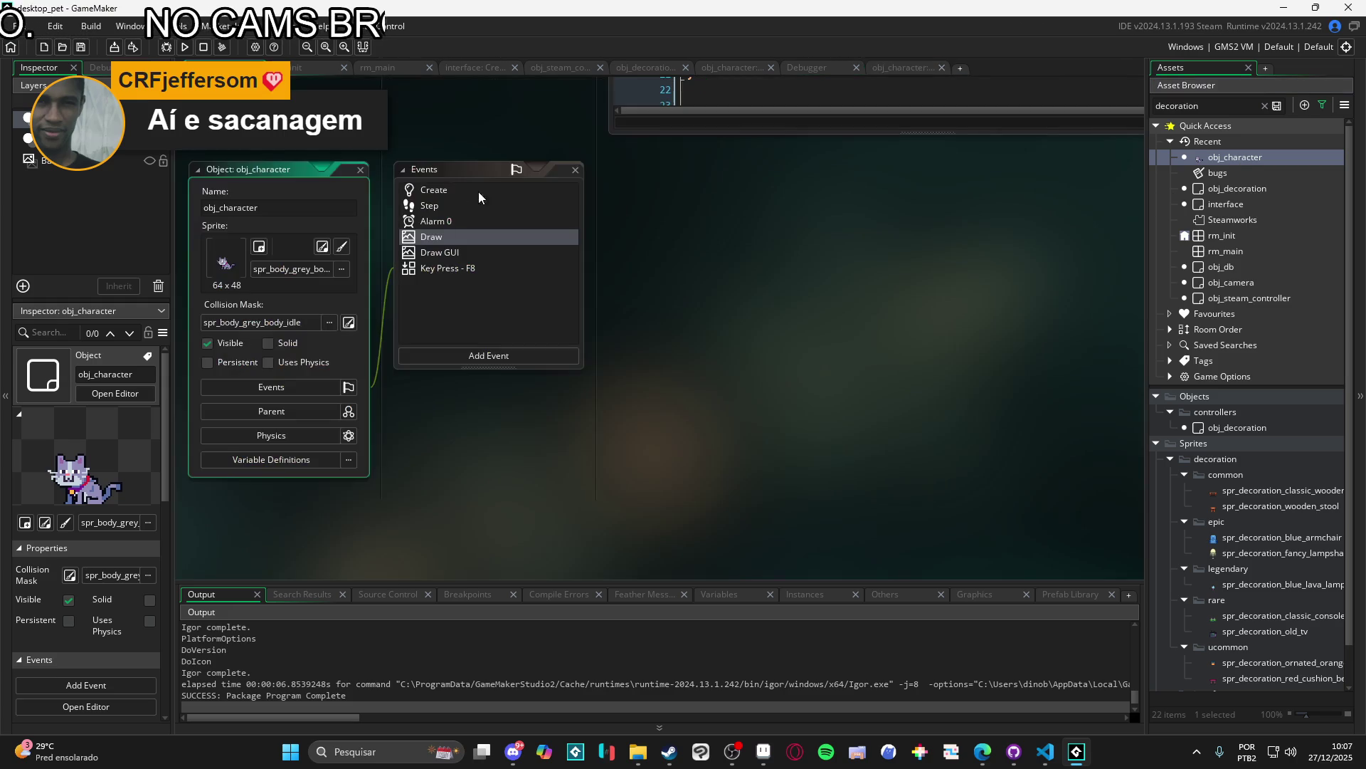
pyautogui.doubleClick(441, 189)
pyautogui.scroll(-18, 760, 263)
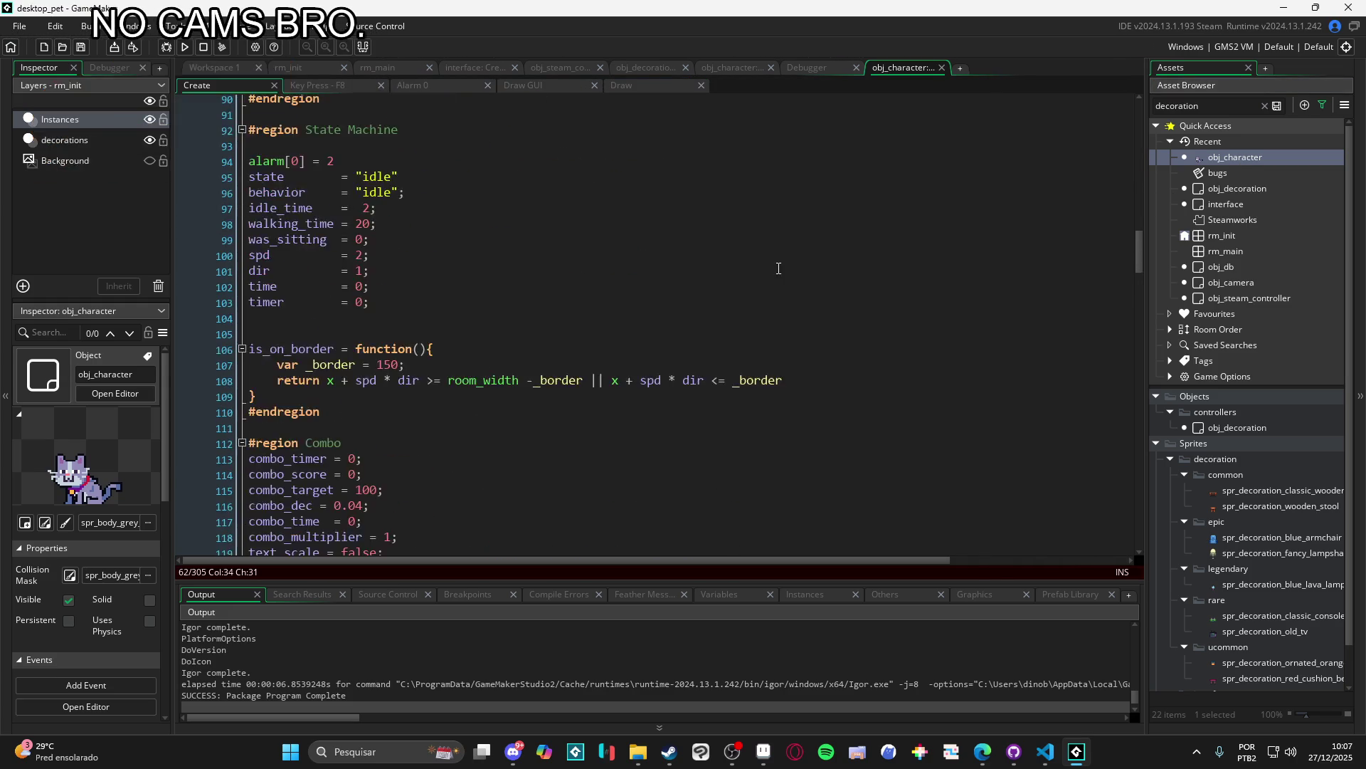
# Step: Finish scanning the Create code, then open obj_character's Step event at its behavior switch cases
pyautogui.moveTo(1136, 313); pyautogui.dragTo(1129, 235)
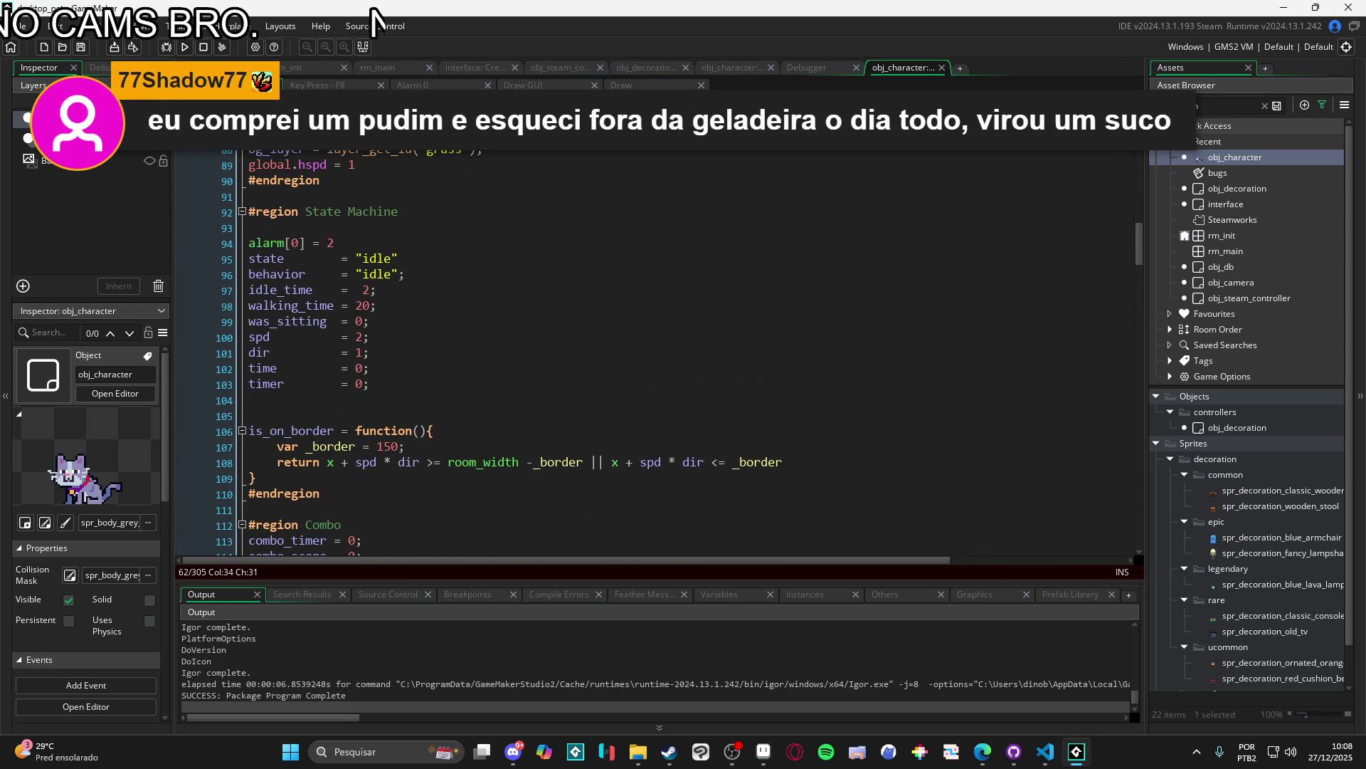
pyautogui.doubleClick(1210, 158)
pyautogui.doubleClick(443, 207)
pyautogui.scroll(-10, 741, 373)
pyautogui.scroll(10, 741, 372)
pyautogui.moveTo(1138, 369)
pyautogui.mouseDown()
pyautogui.moveTo(1105, 131)
pyautogui.moveTo(1087, 279)
pyautogui.mouseUp()
# Step: Below the "static" case's break, start a new case "moving": with an empty line for its body
pyautogui.click(420, 398)
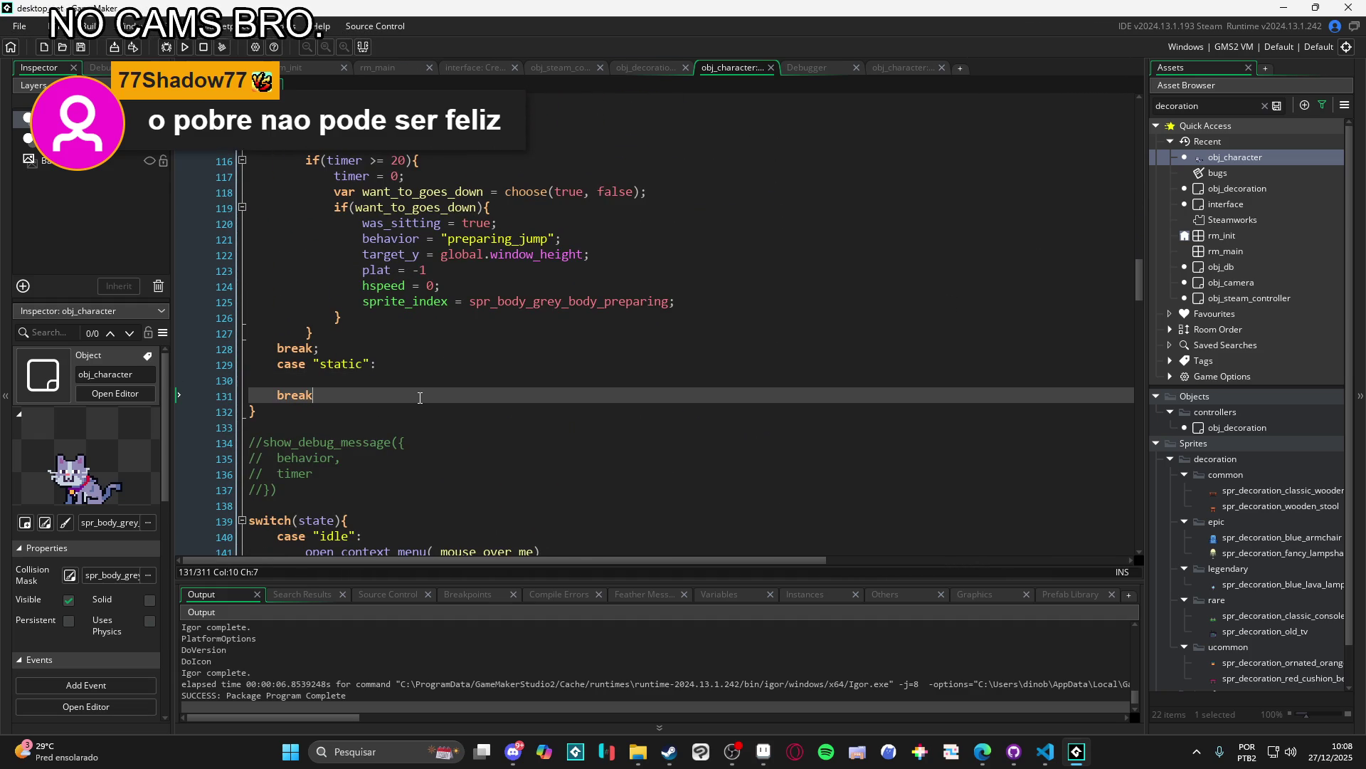
pyautogui.press('Return')
pyautogui.write('case "mo')
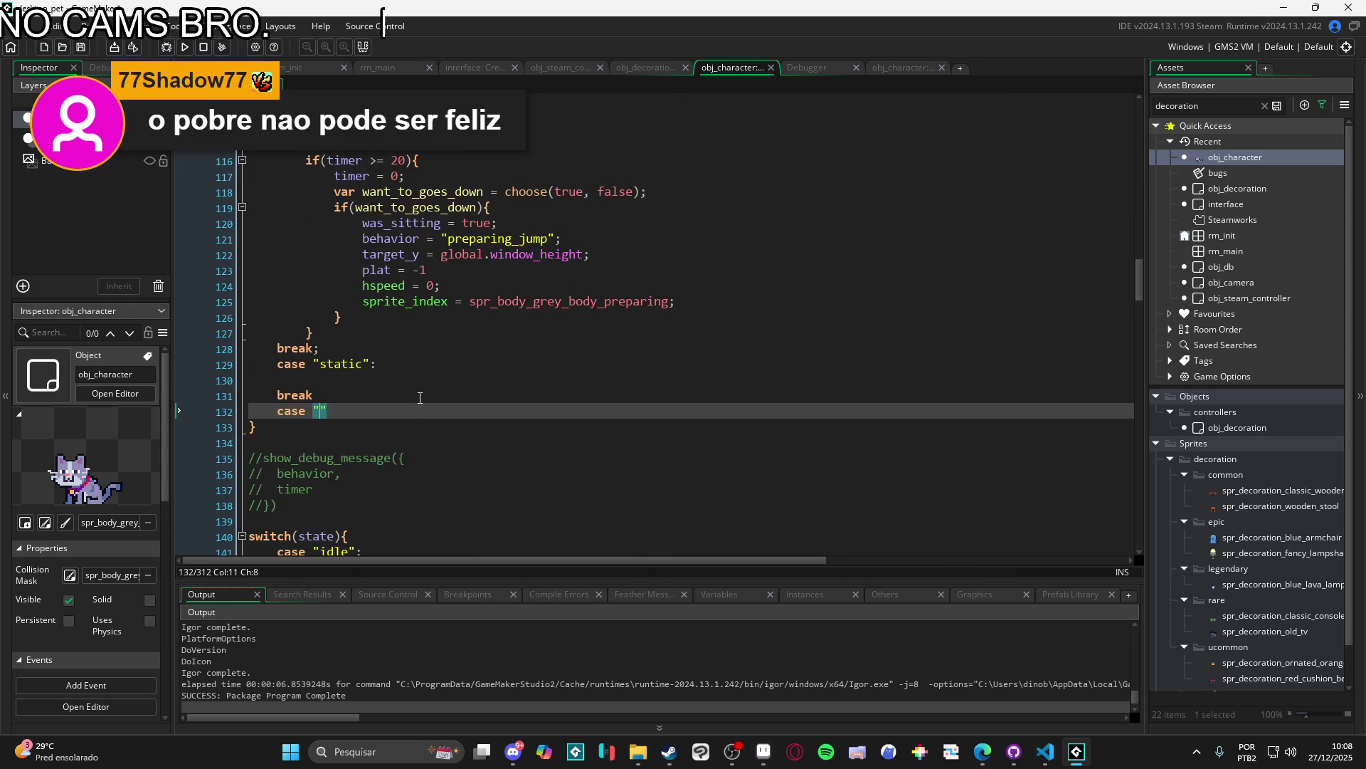
pyautogui.write('ving":')
pyautogui.press('Return')
pyautogui.press('Return')
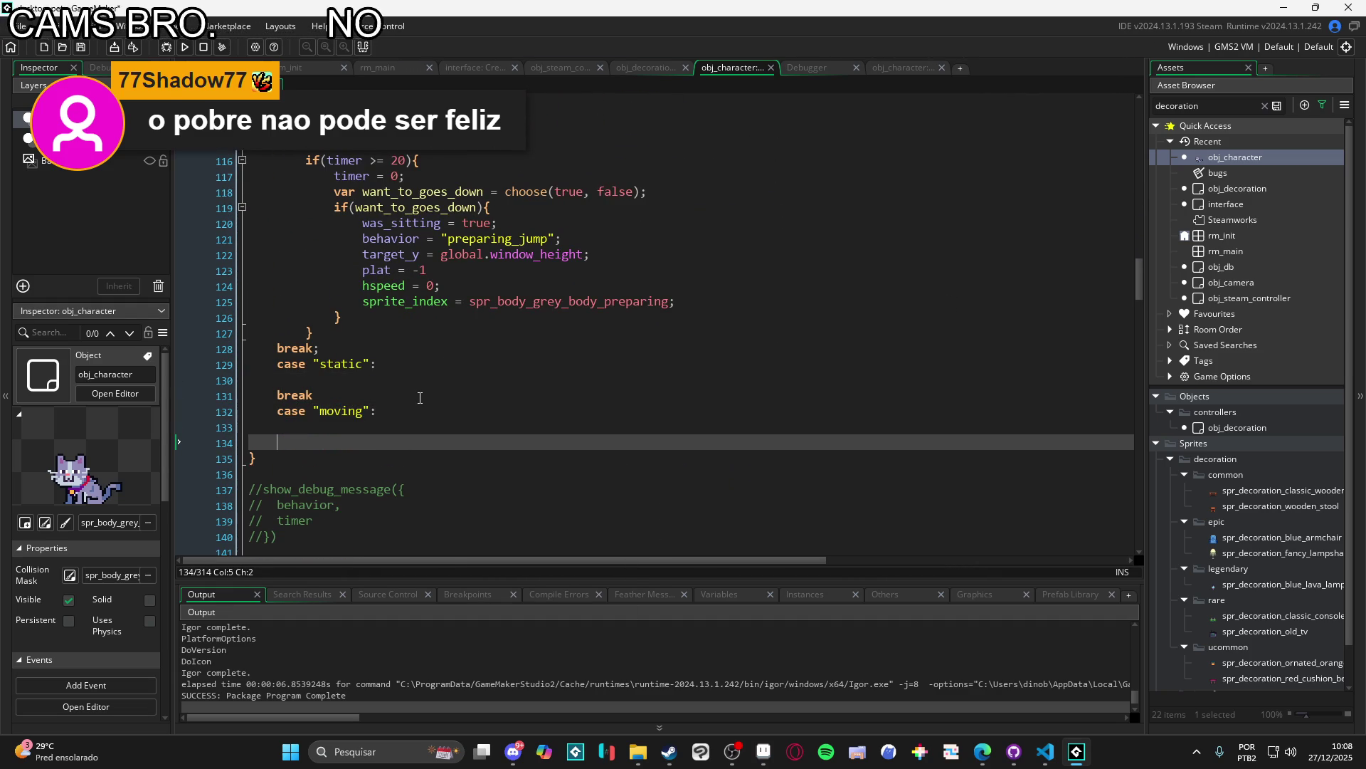
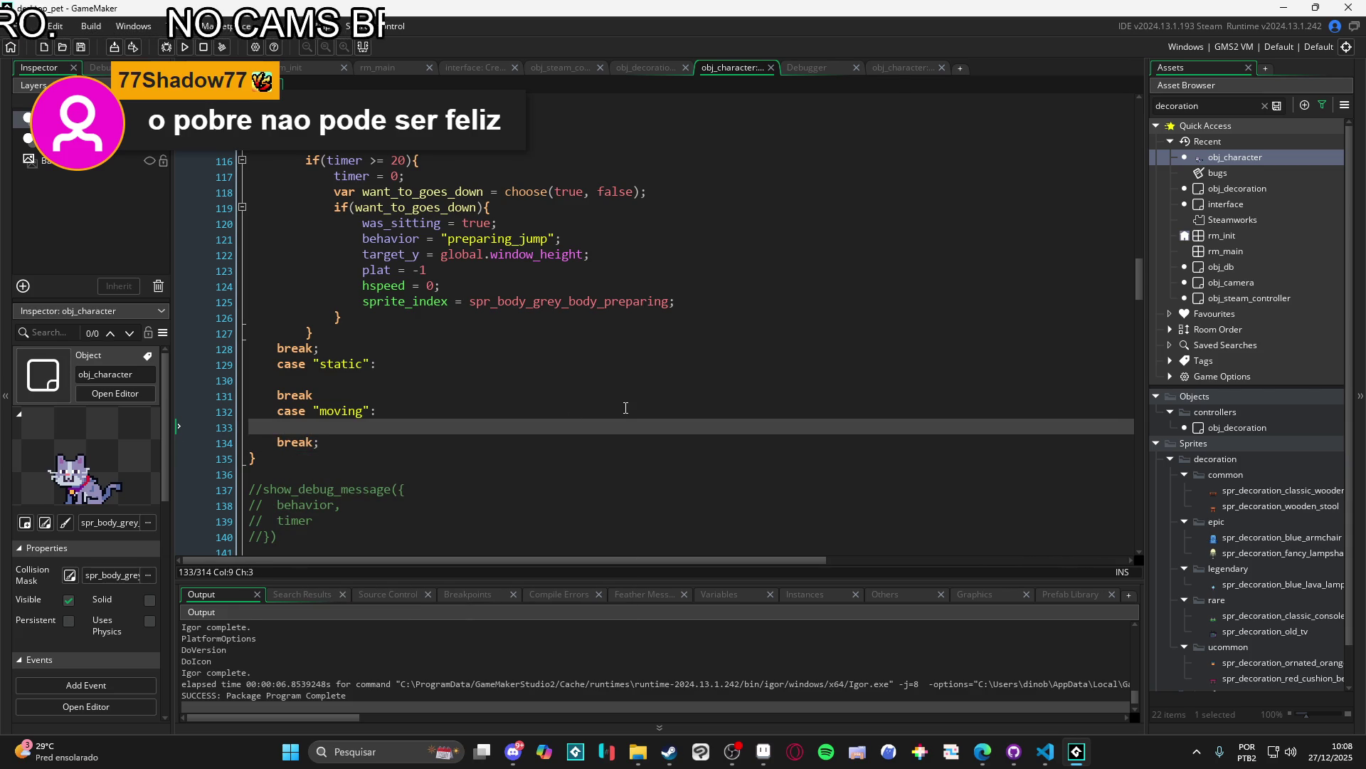
# Step: Under case "moving" in obj_character's Step event, write x = mouse_x and y = mouse_y on separate lines
pyautogui.write('image_')
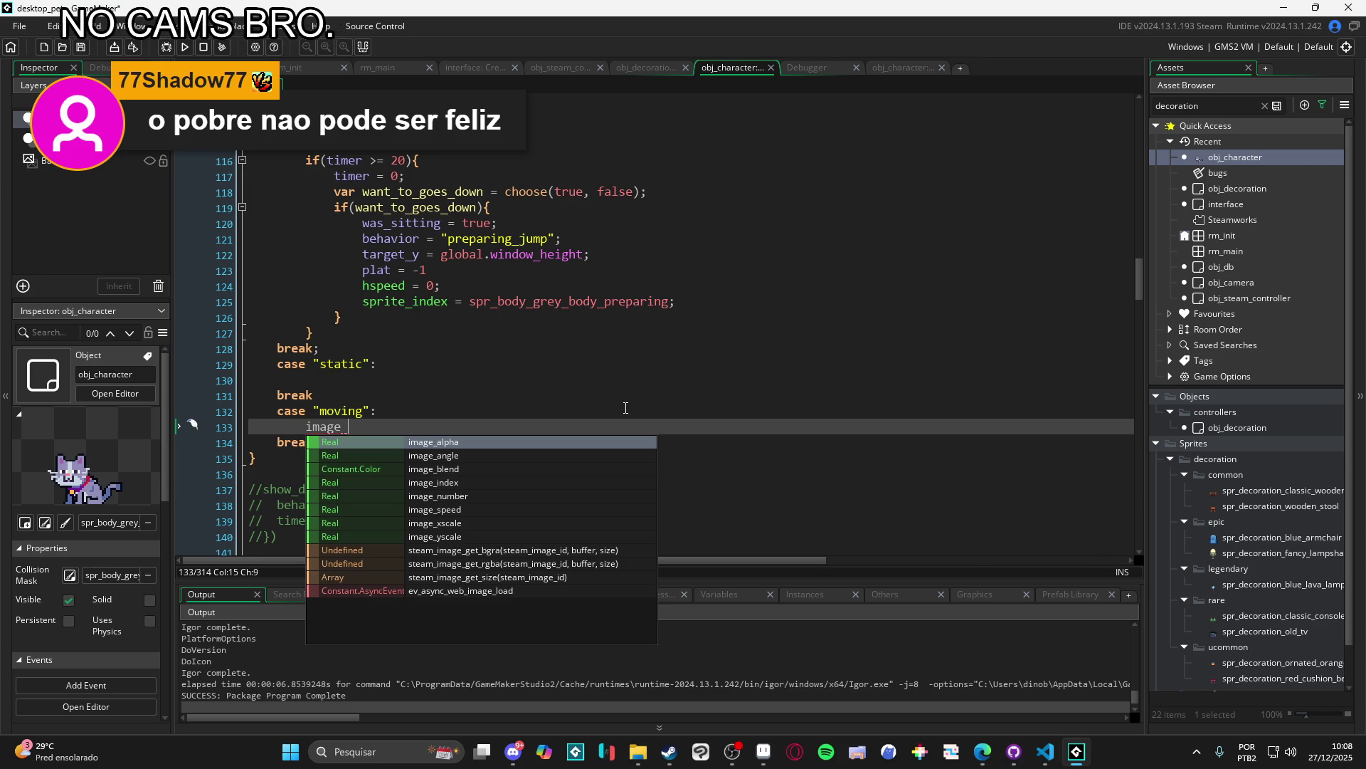
pyautogui.press('BackSpace')
pyautogui.press('BackSpace')
pyautogui.press('BackSpace')
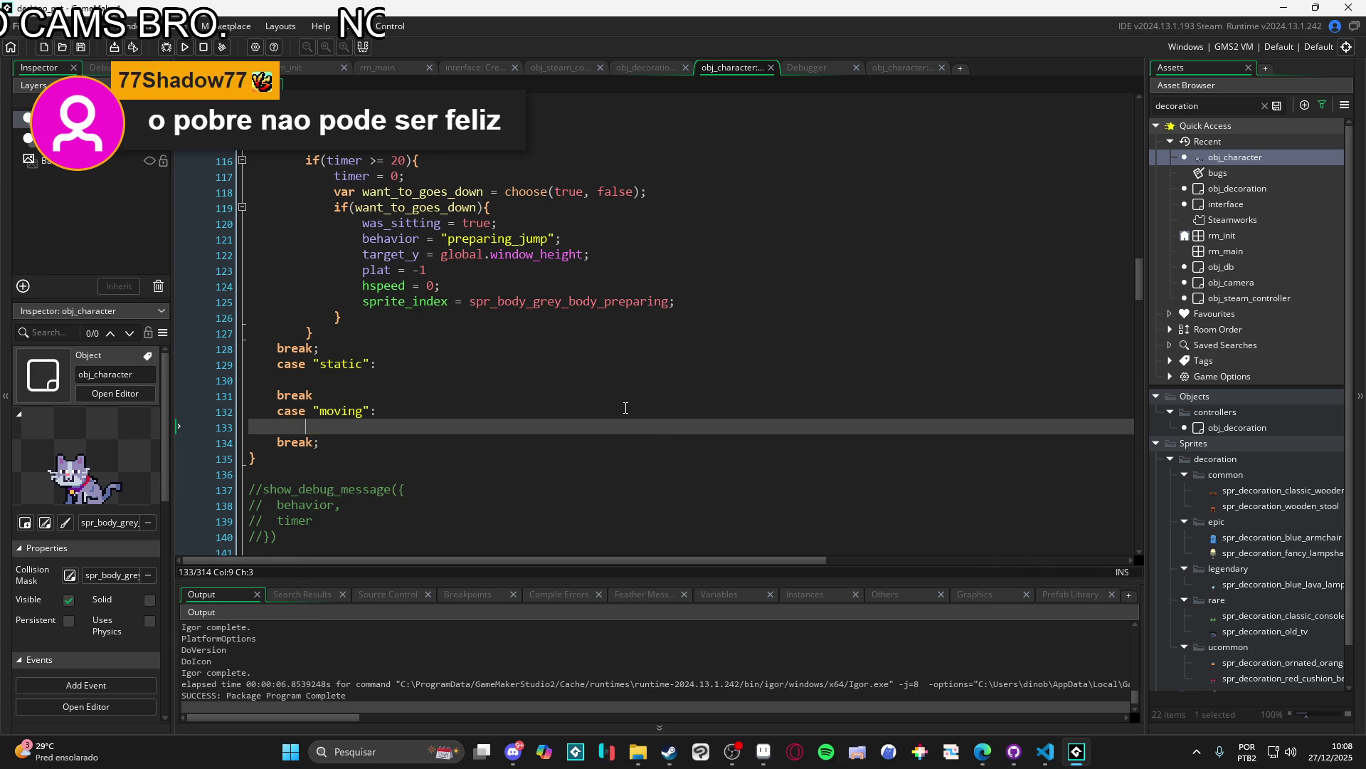
pyautogui.write('x = m')
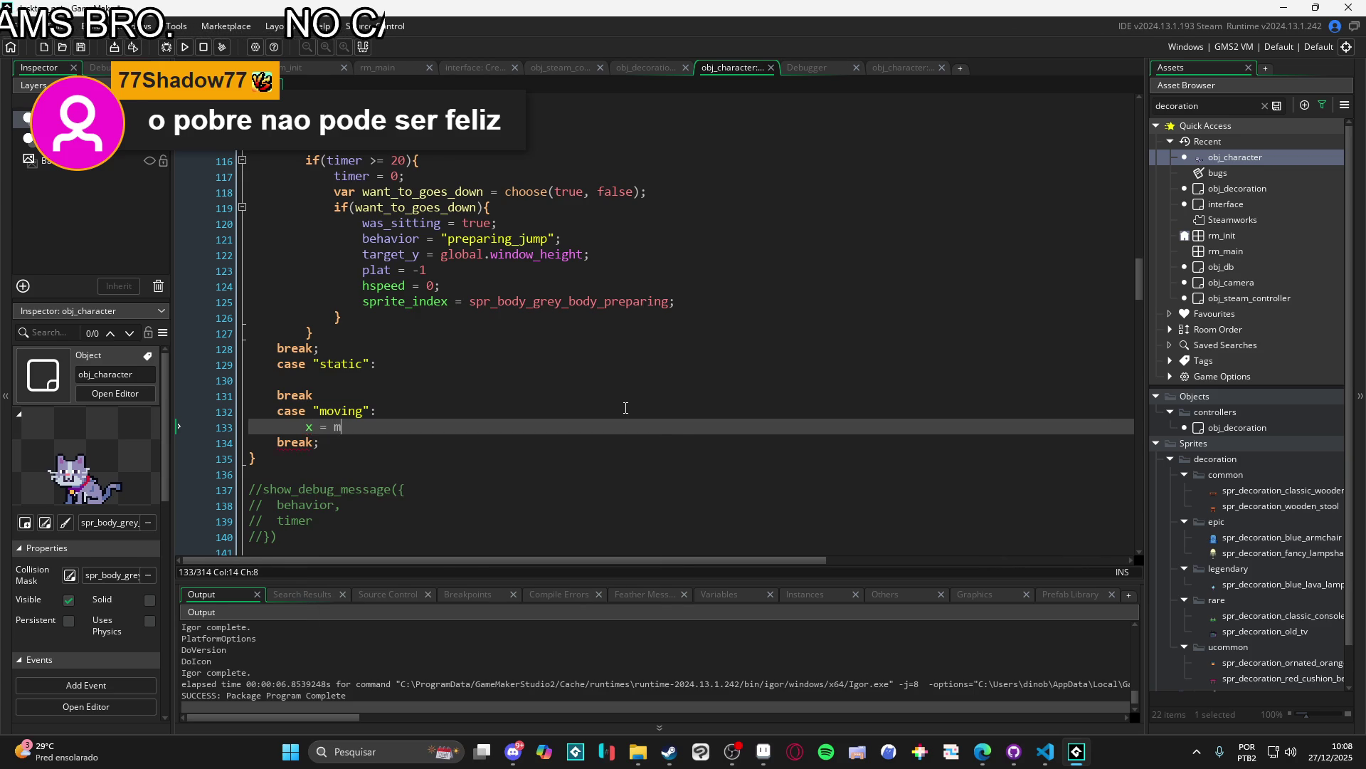
pyautogui.write('ouse_x')
pyautogui.press('Return')
pyautogui.press('Return')
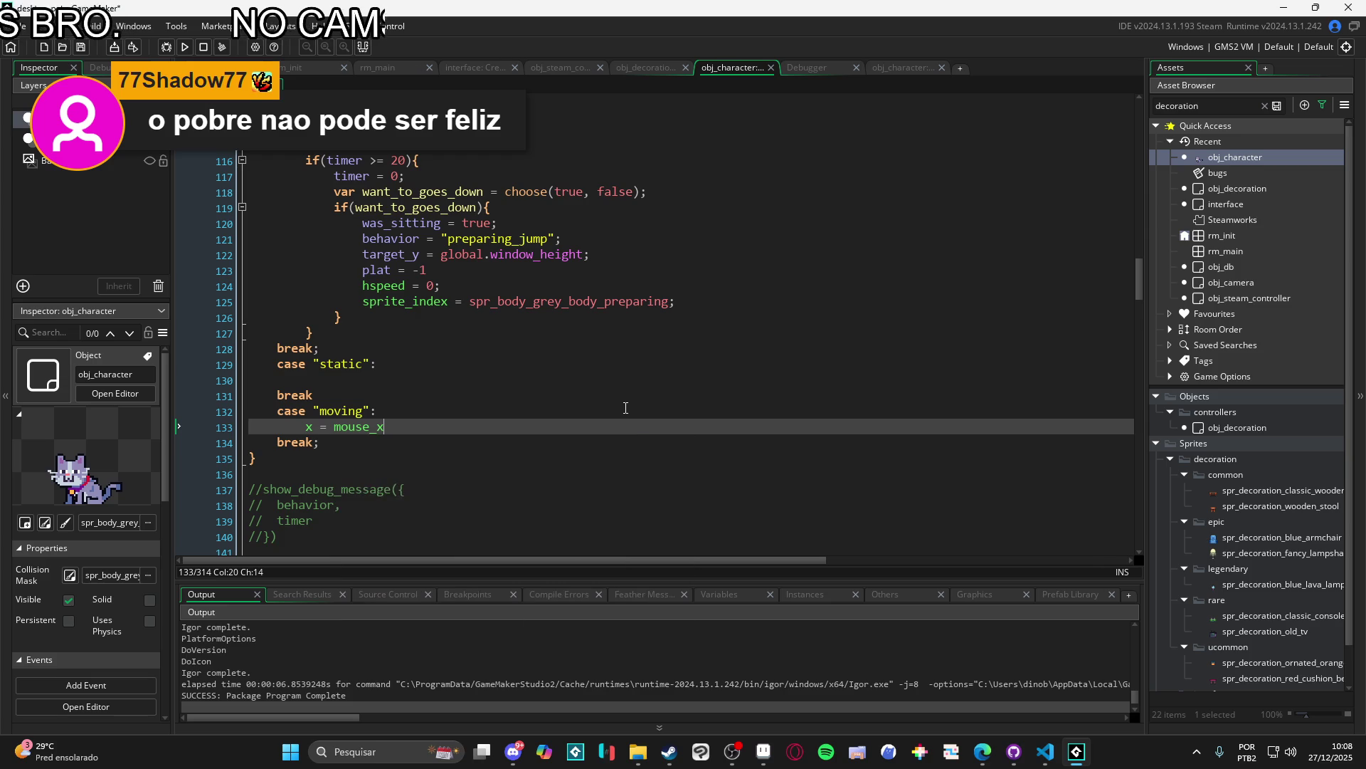
pyautogui.write('y = mousw')
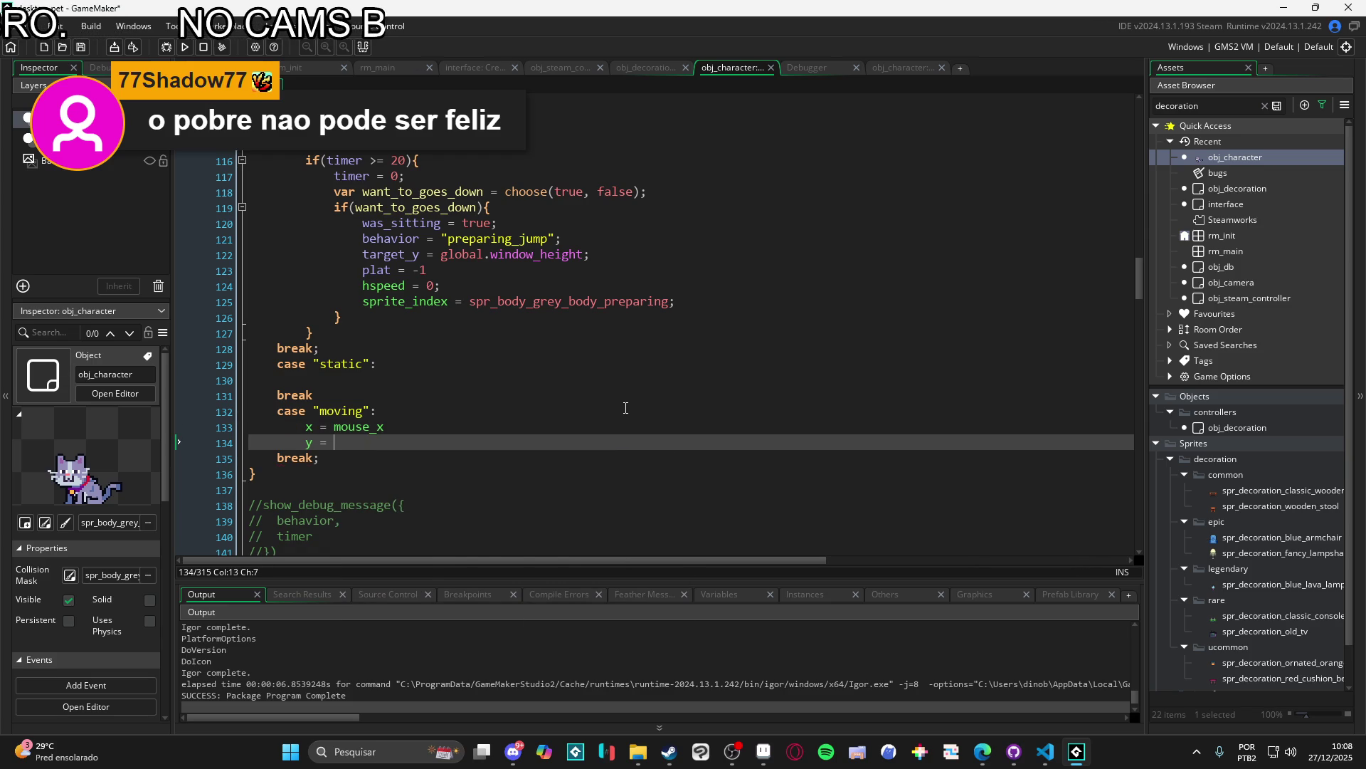
pyautogui.press('BackSpace')
pyautogui.press('BackSpace')
pyautogui.write('e_y')
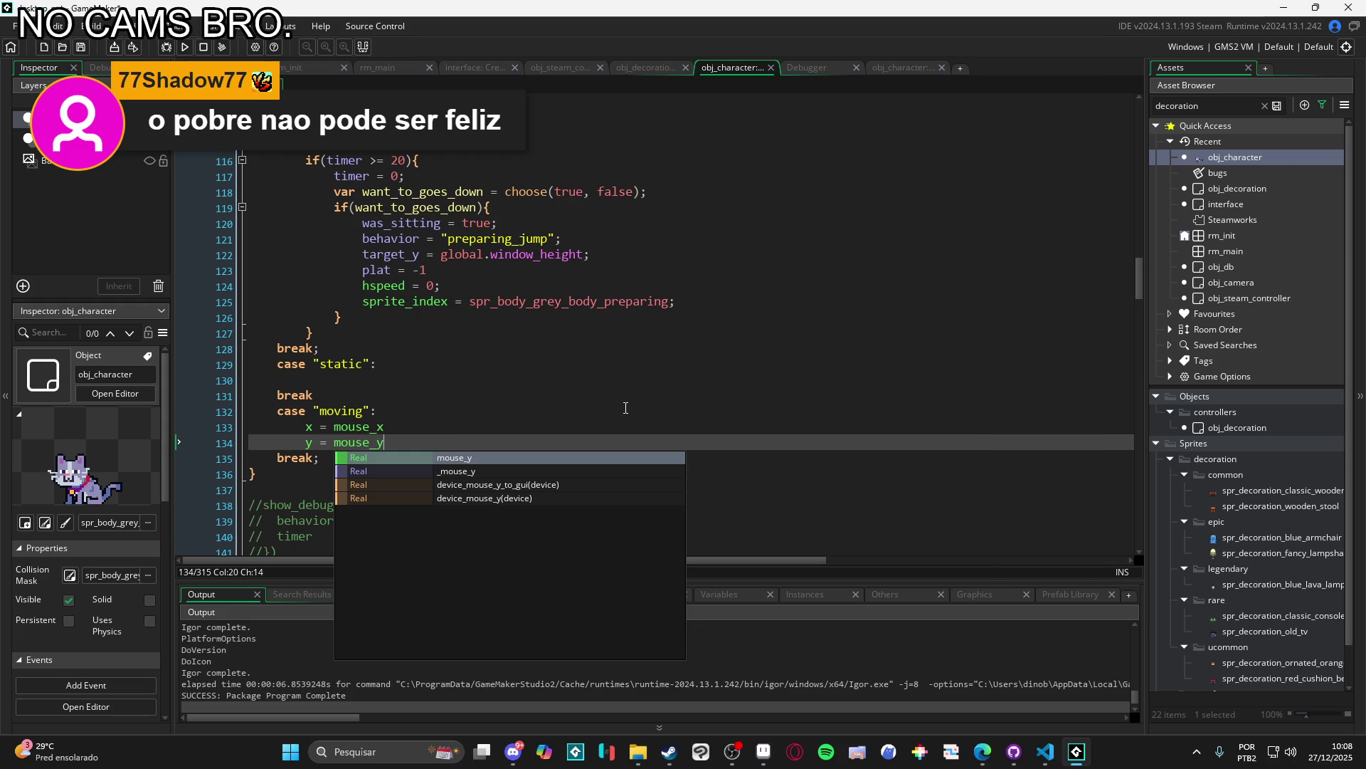
pyautogui.press('Escape')
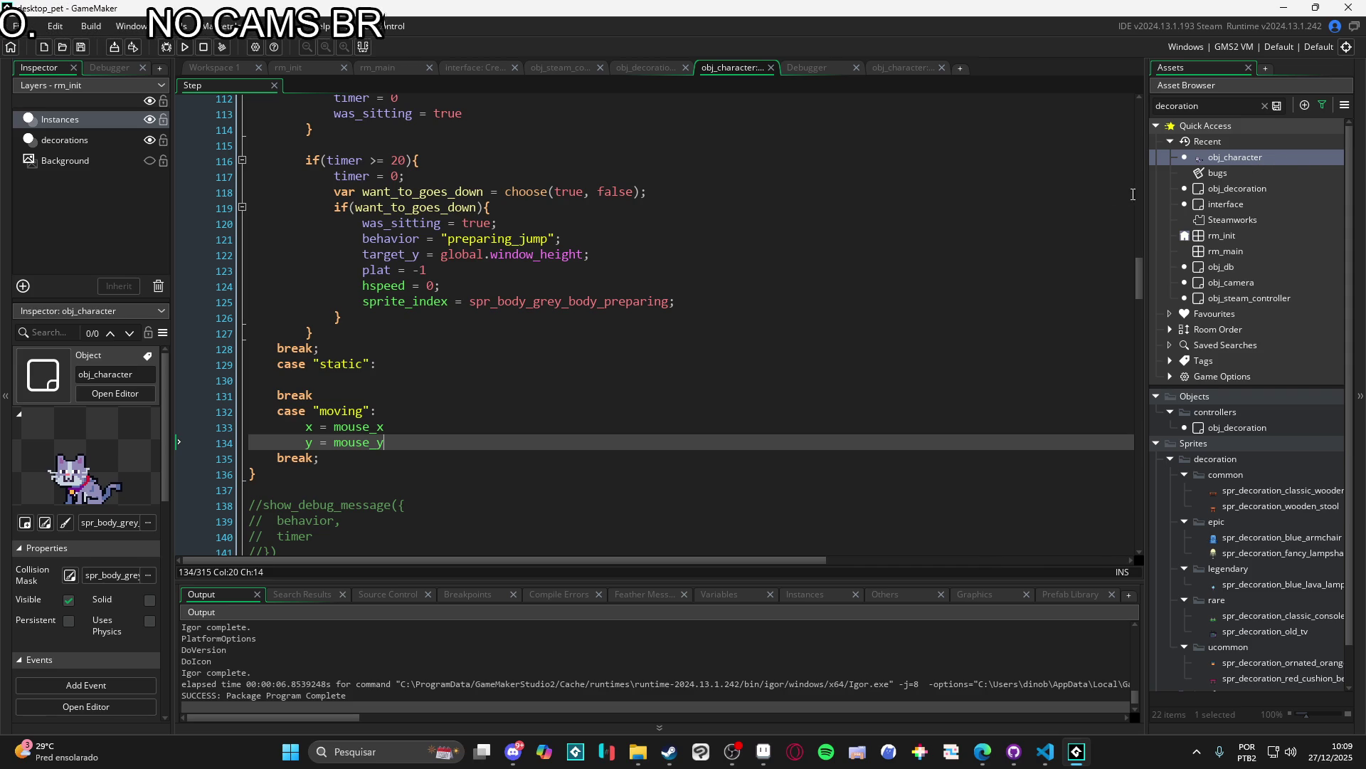
# Step: Open the interface object's Create event and search its code for context_menu
pyautogui.doubleClick(1219, 206)
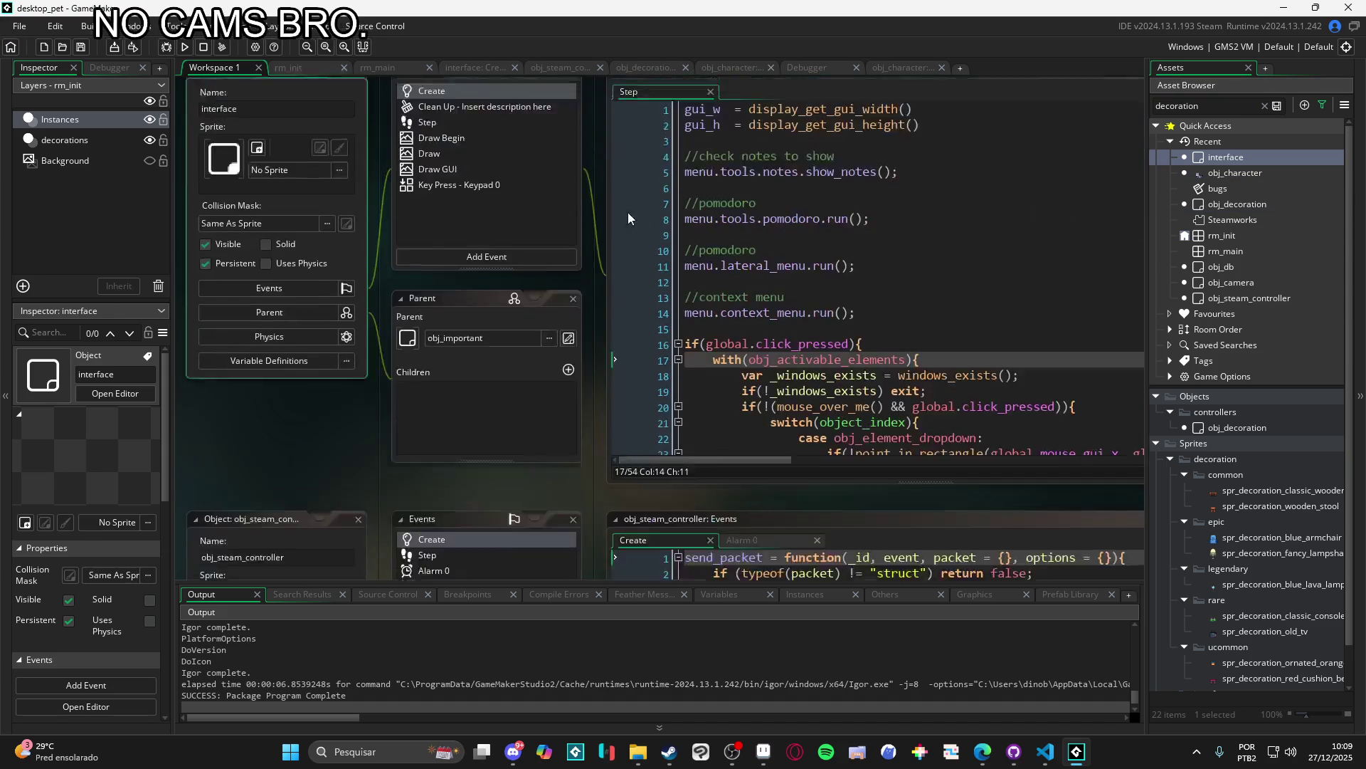
pyautogui.doubleClick(463, 134)
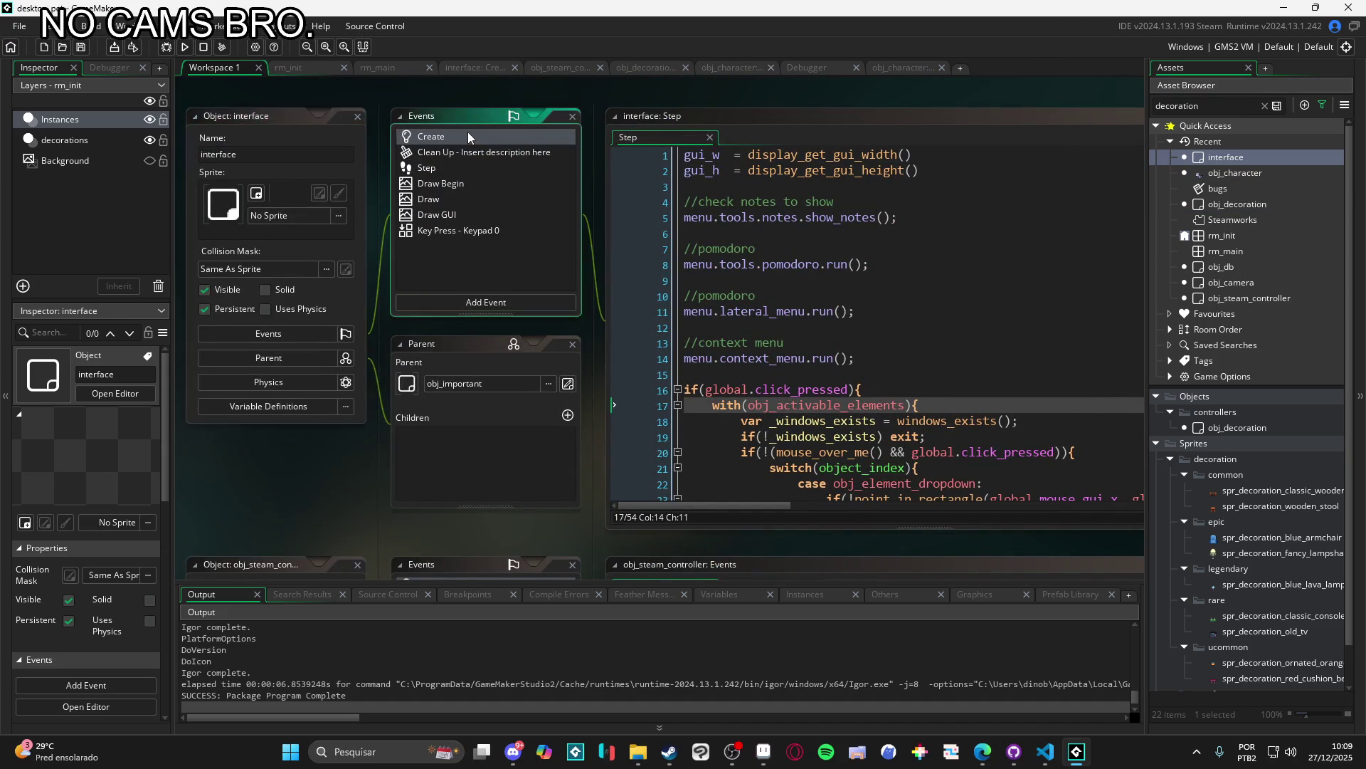
pyautogui.click(694, 283)
pyautogui.hotkey('ctrl', 'f')
pyautogui.write('con')
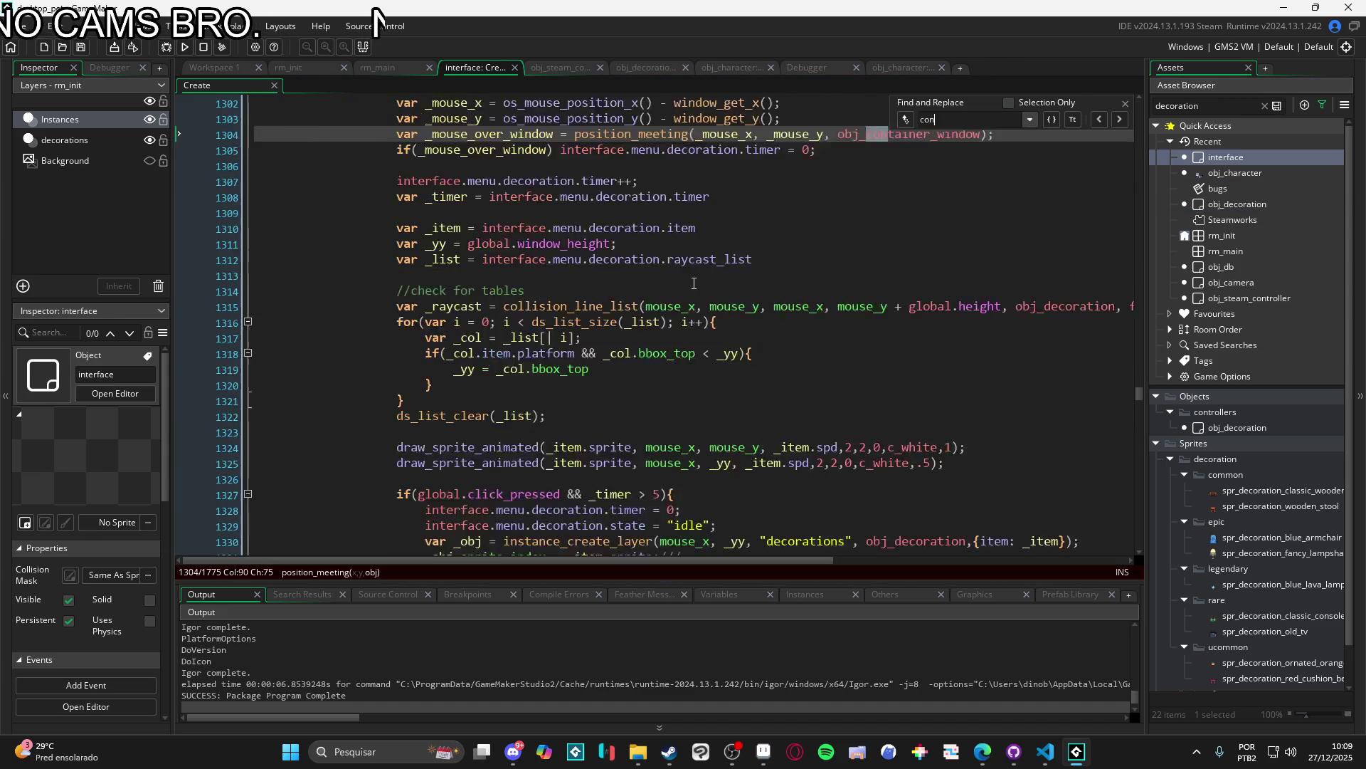
pyautogui.write('text_menu')
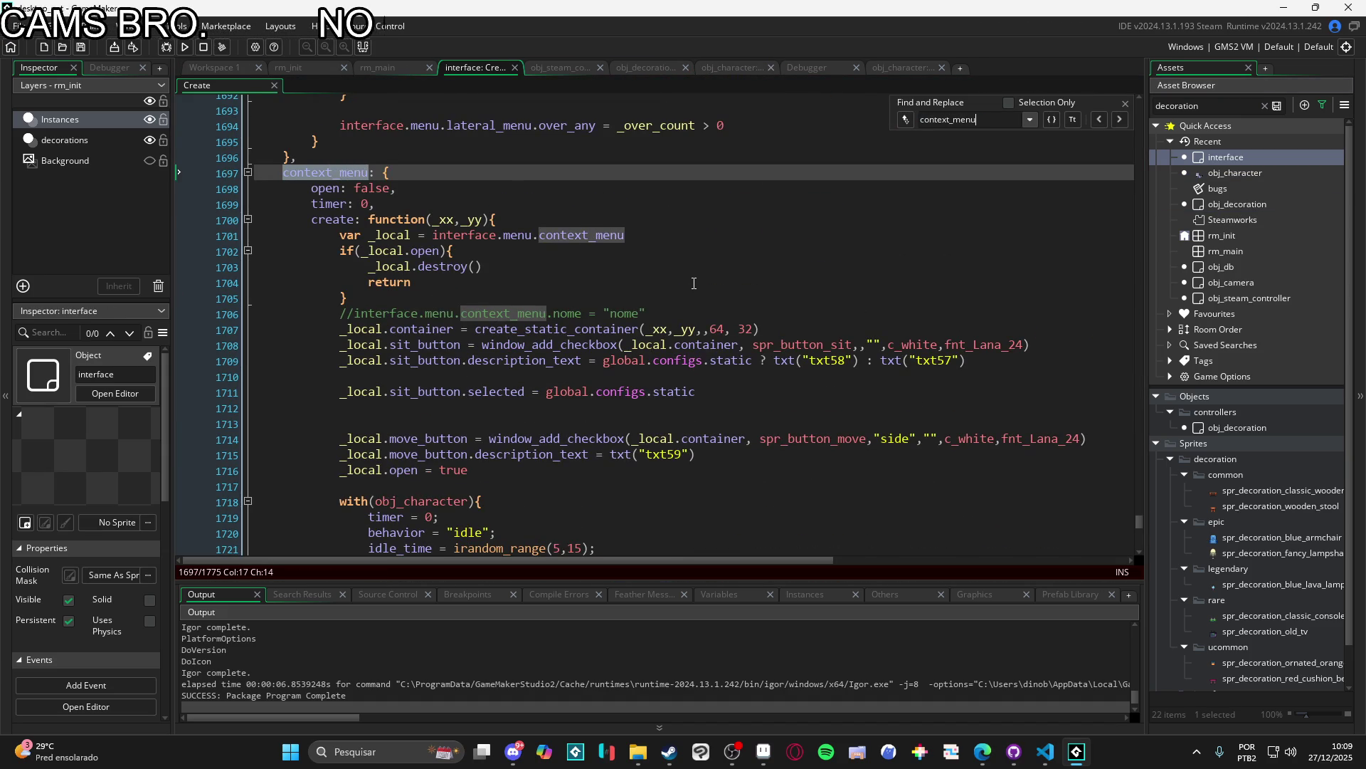
pyautogui.scroll(-7, 694, 281)
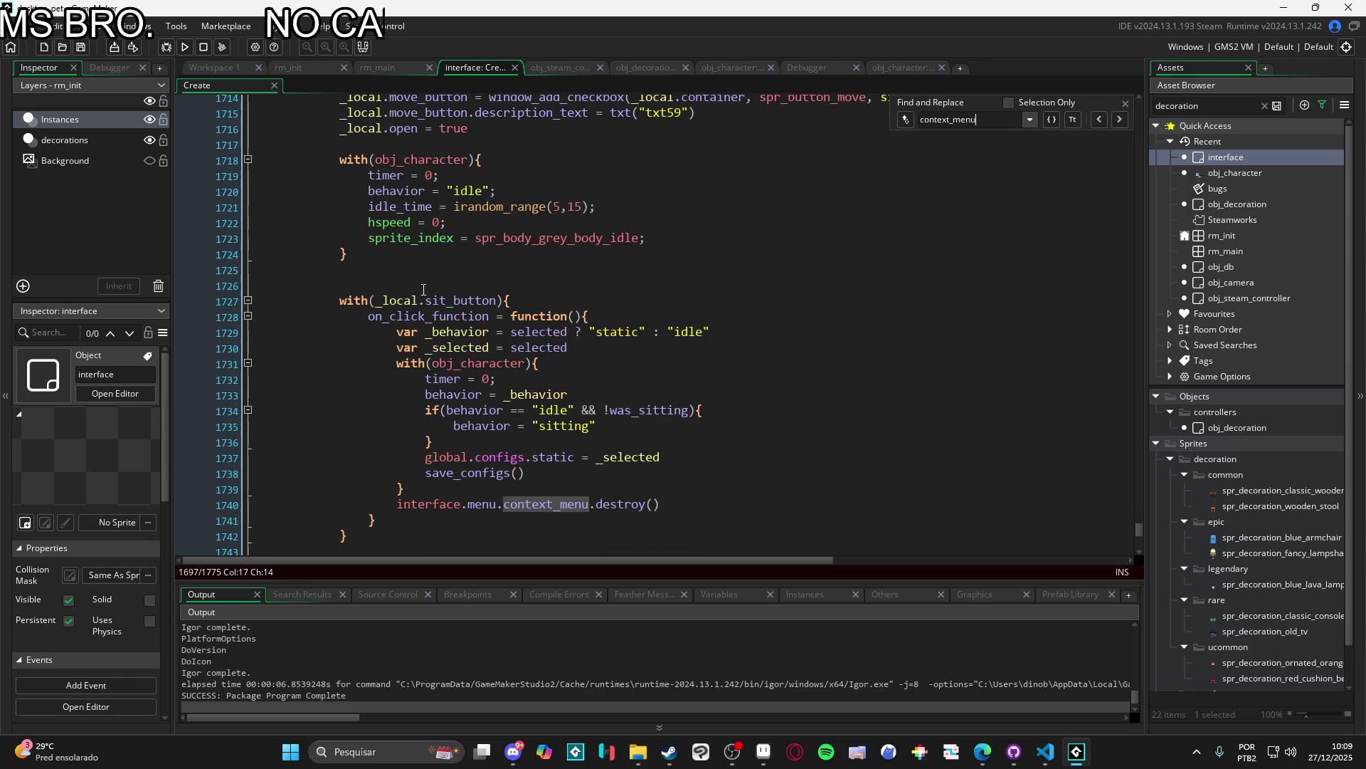
pyautogui.scroll(-4, 593, 240)
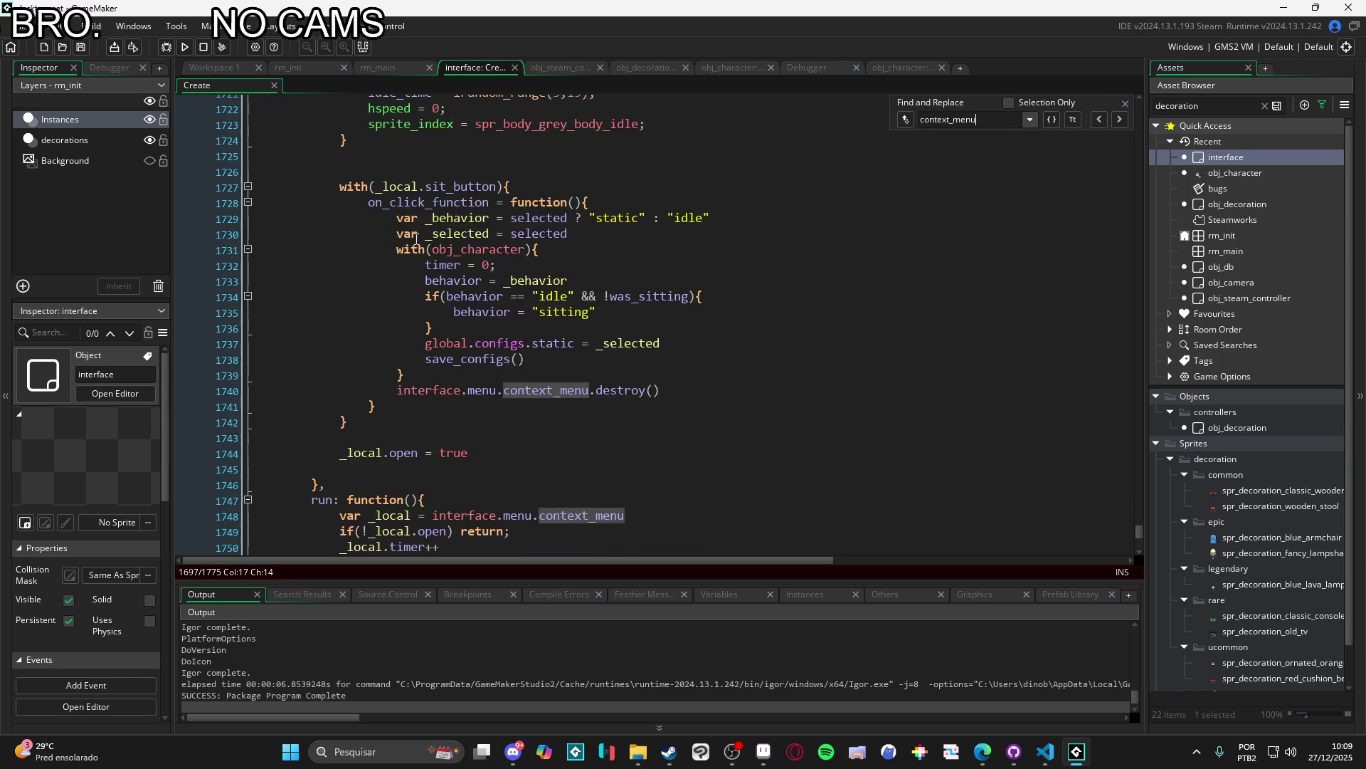
pyautogui.scroll(7, 517, 318)
pyautogui.scroll(2, 517, 318)
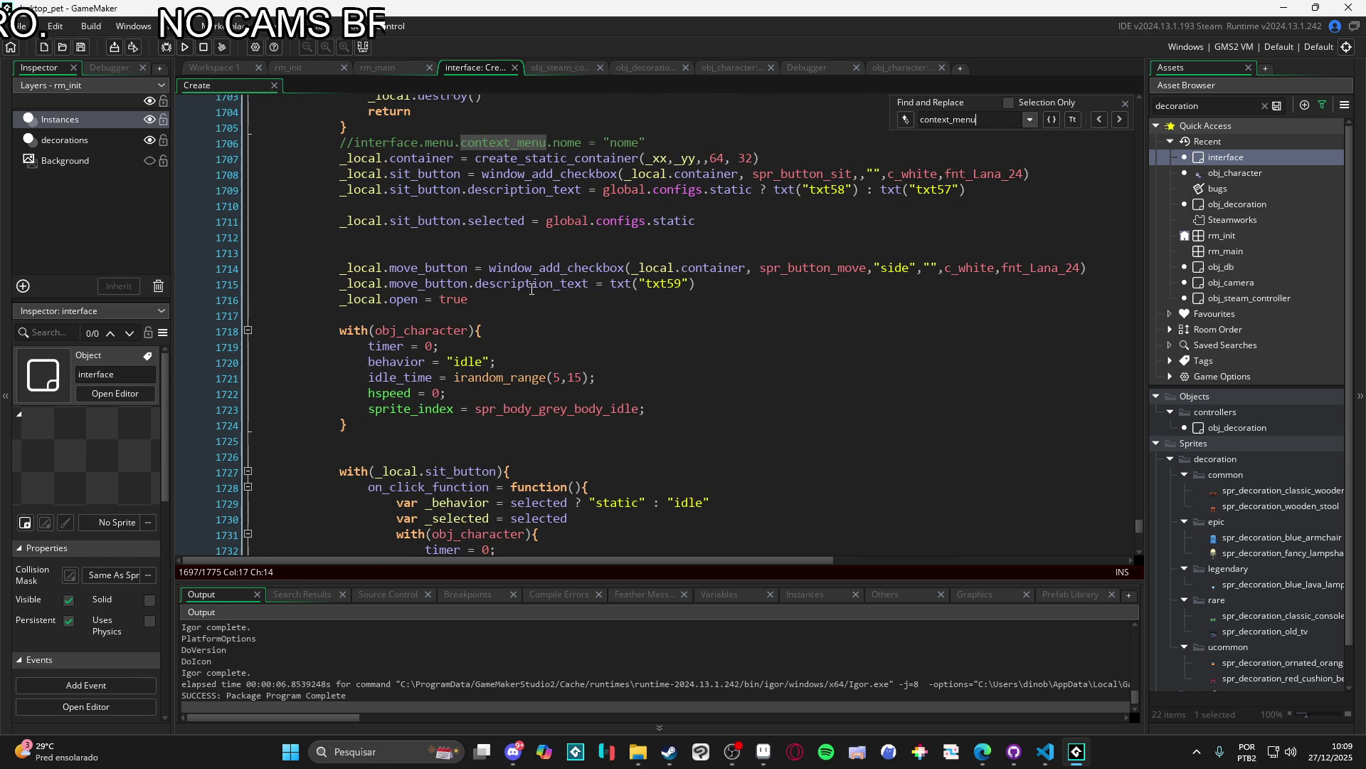
pyautogui.click(518, 284)
pyautogui.click(1125, 104)
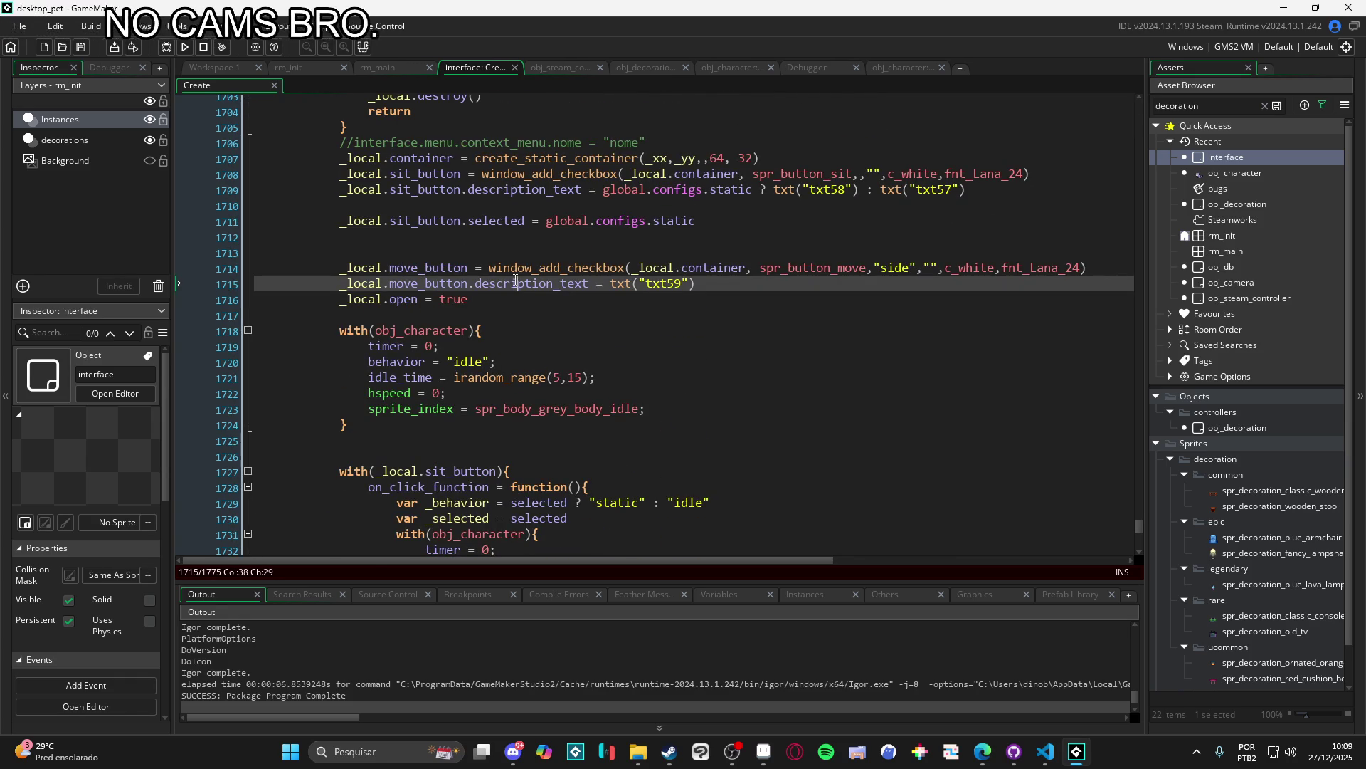
pyautogui.press('Right')
pyautogui.press('Right')
pyautogui.press('Right')
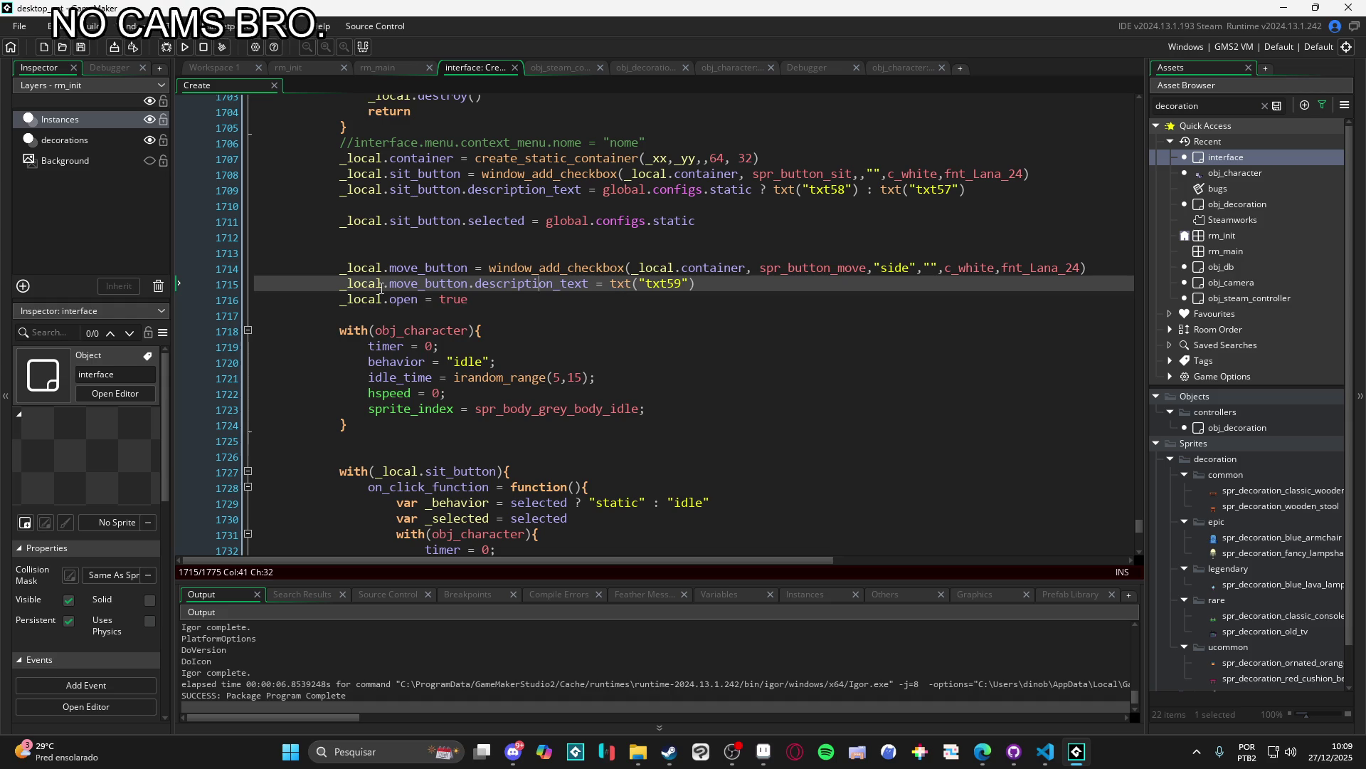
pyautogui.scroll(-4, 481, 313)
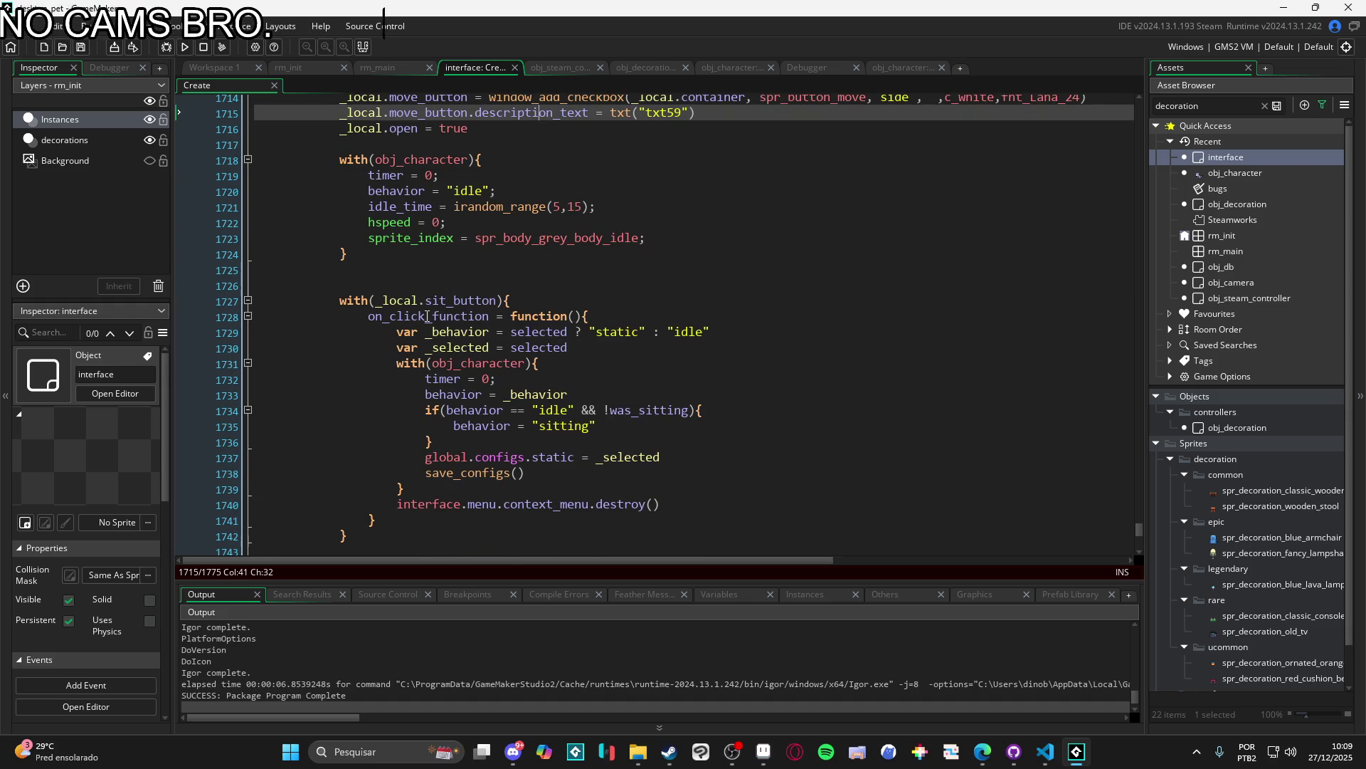
pyautogui.scroll(7, 482, 313)
pyautogui.scroll(-3, 456, 292)
pyautogui.scroll(-5, 456, 293)
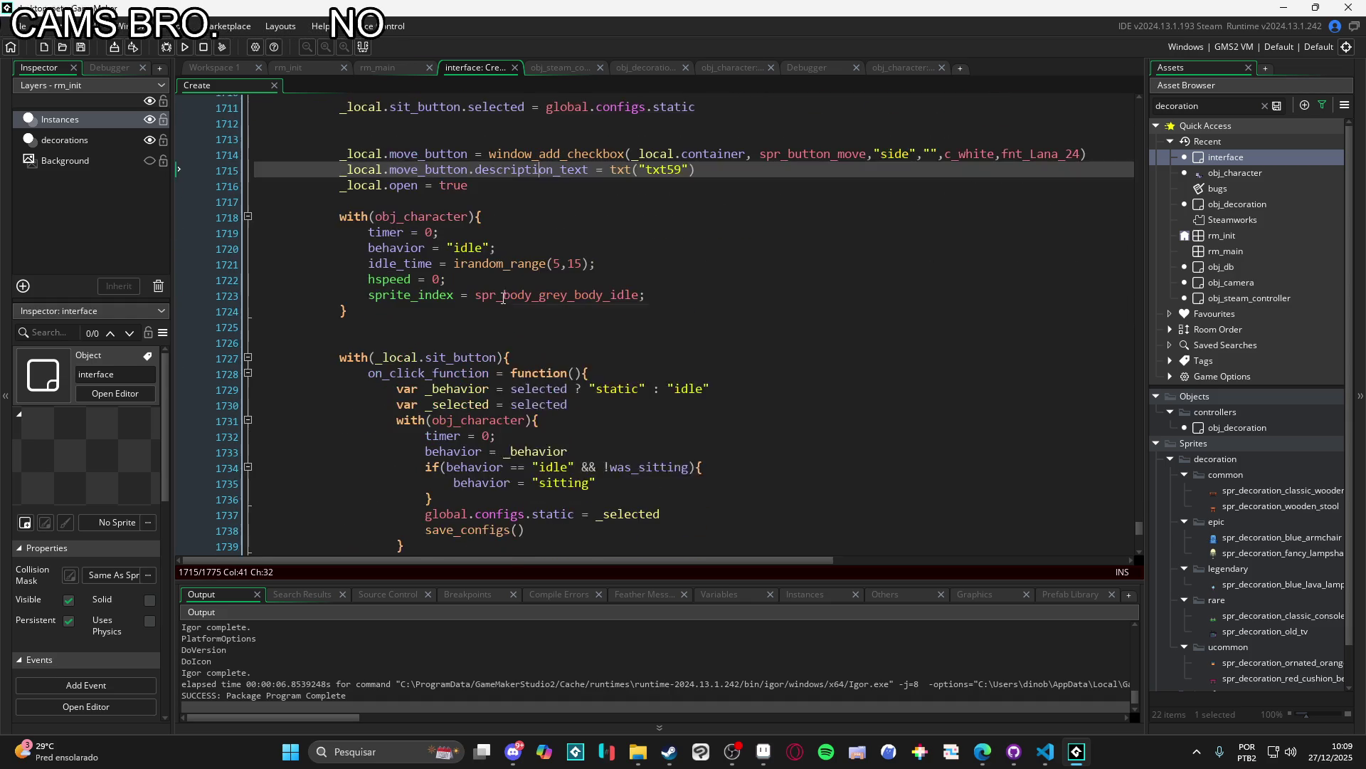
# Step: Add a with(_local.){ } block right after the sit button handler
pyautogui.click(471, 479)
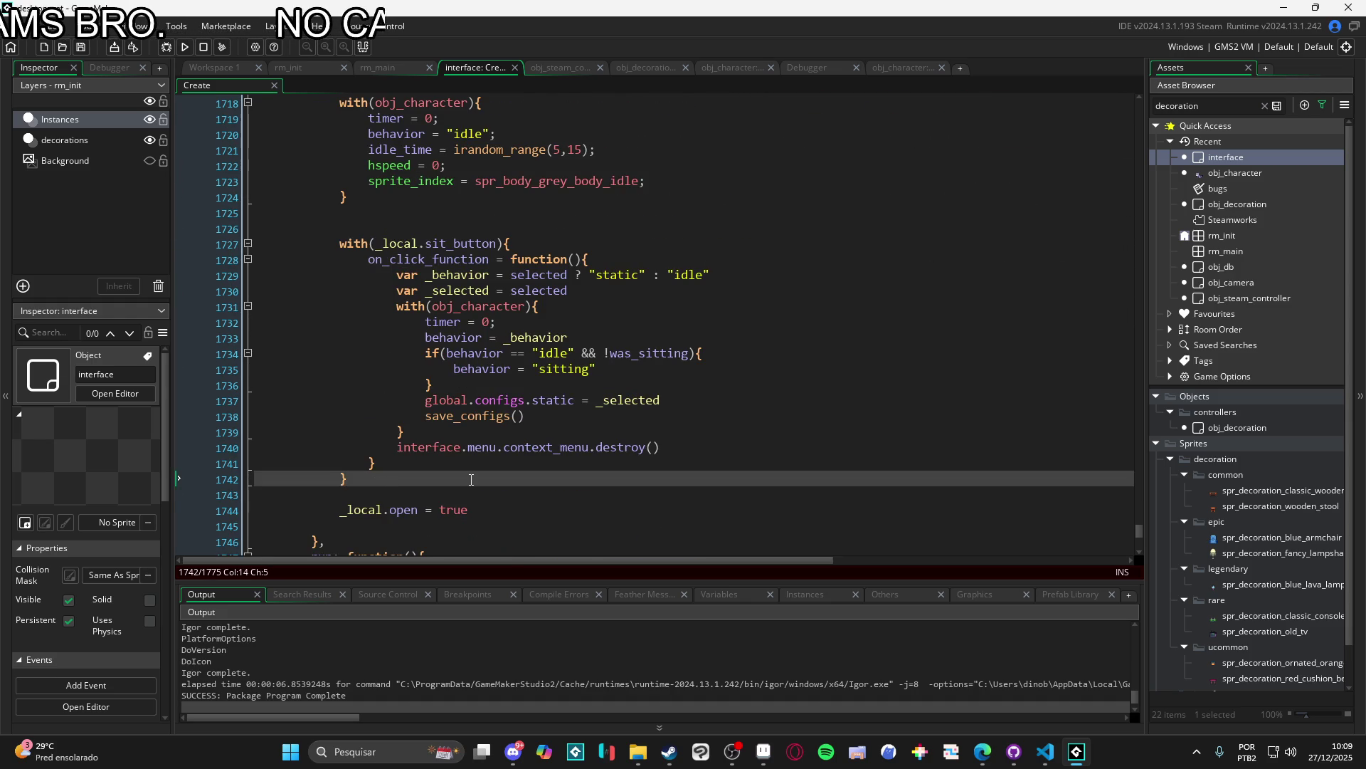
pyautogui.press('Return')
pyautogui.write('with(){')
pyautogui.press('Return')
pyautogui.press('Up')
pyautogui.press('Right')
pyautogui.write('_local.s')
pyautogui.press('BackSpace')
pyautogui.scroll(4, 471, 477)
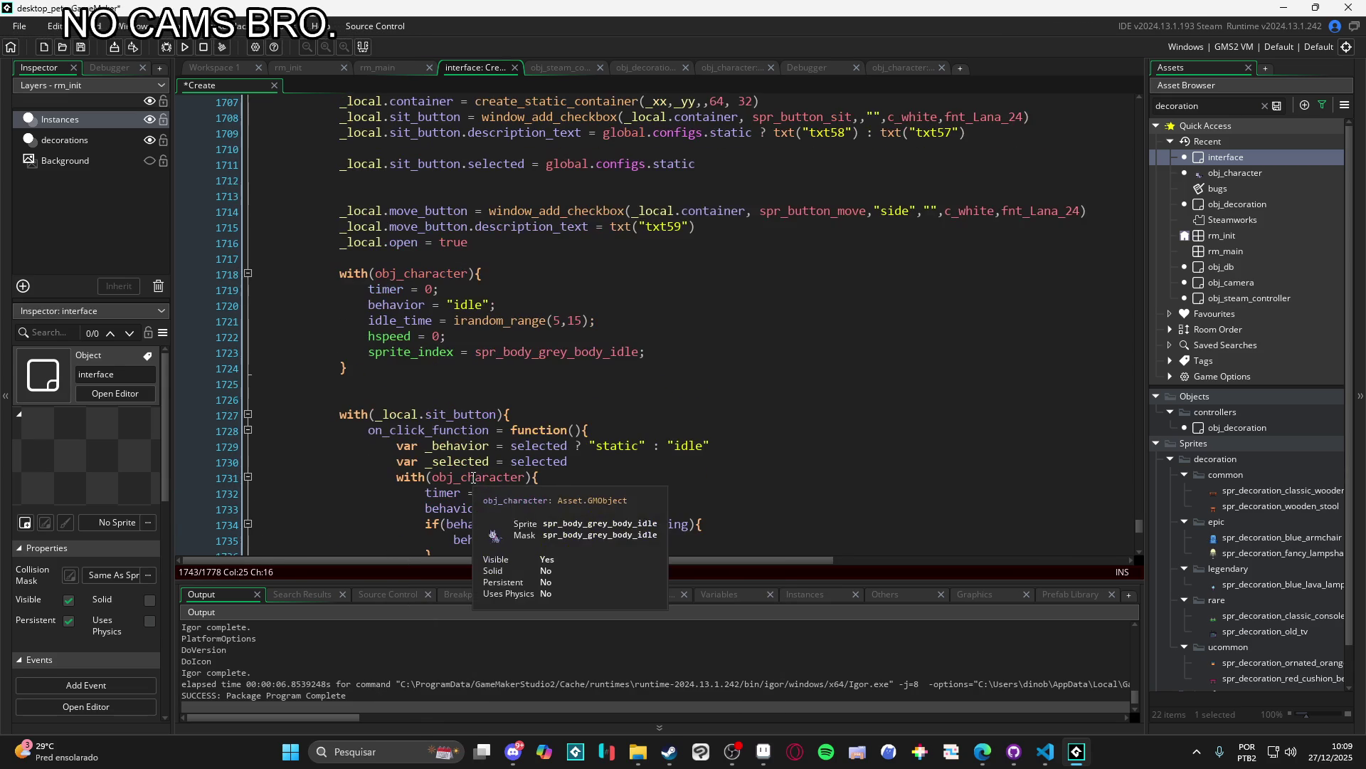
# Step: Give the move_button block an on_click_function handler copied from the sit button's declaration
pyautogui.scroll(-5, 474, 477)
pyautogui.write('move_button){')
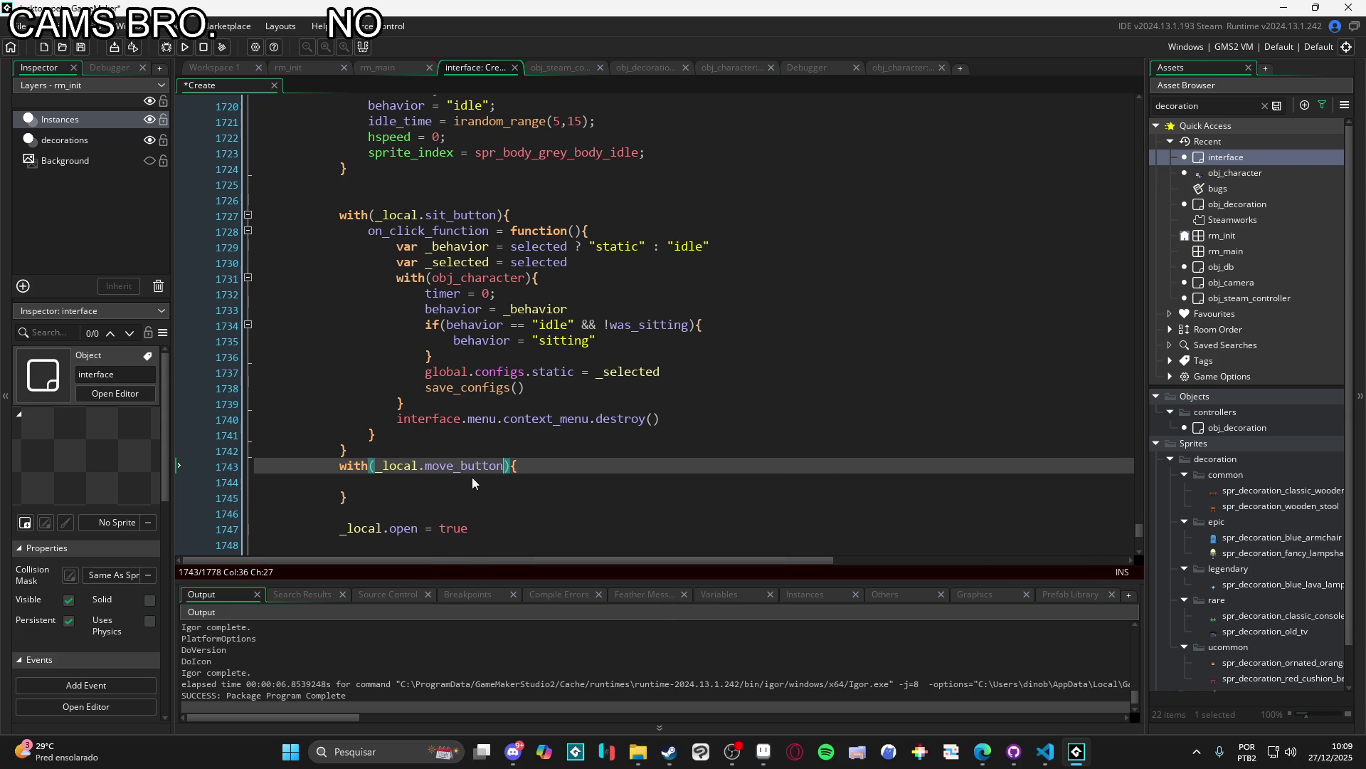
pyautogui.scroll(4, 472, 481)
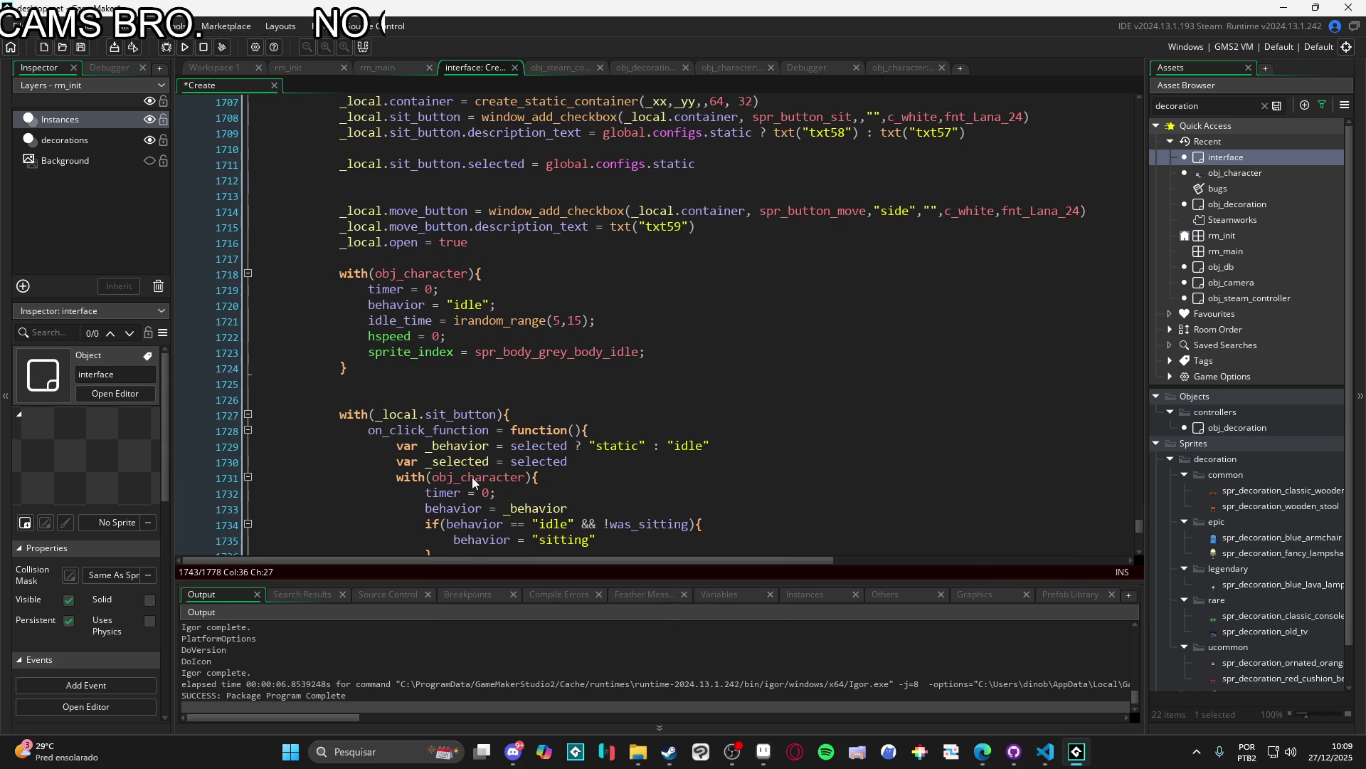
pyautogui.doubleClick(463, 210)
pyautogui.scroll(-3, 497, 308)
pyautogui.scroll(-2, 497, 309)
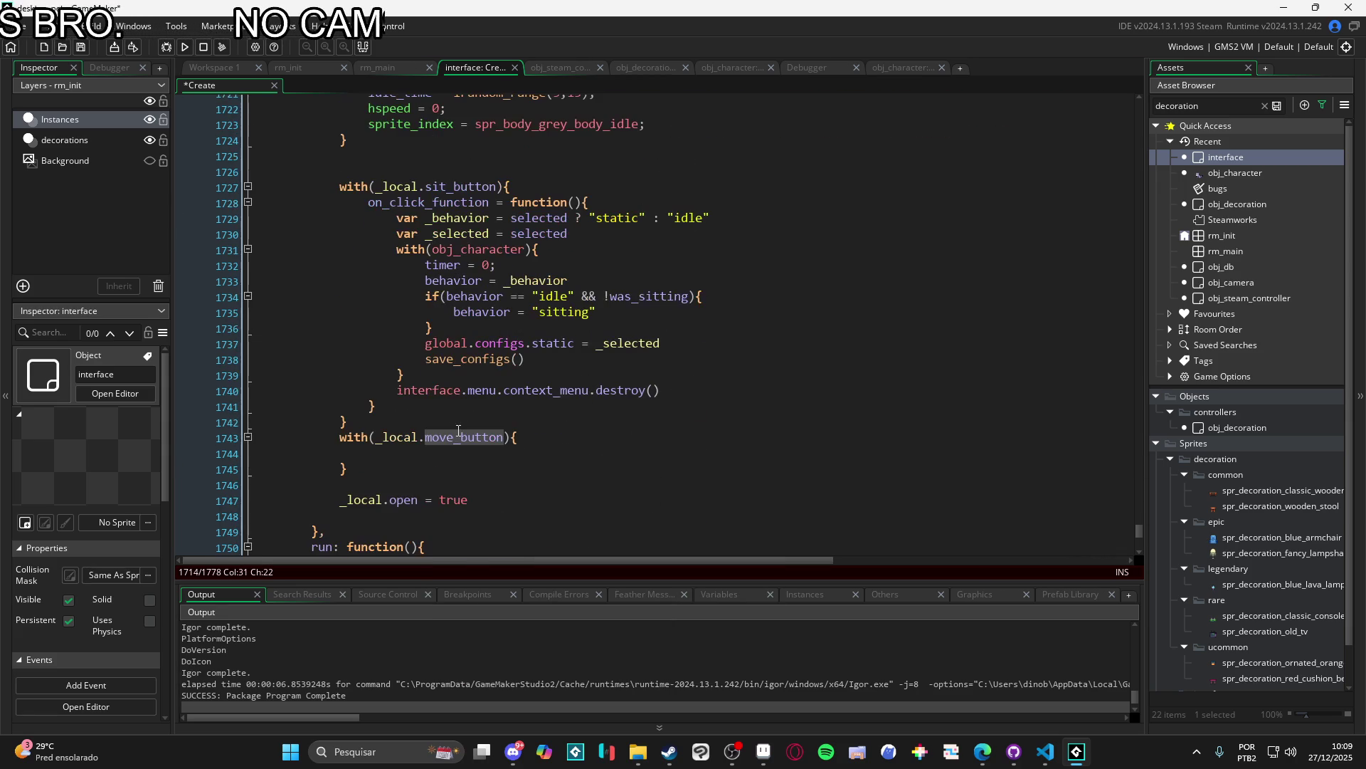
pyautogui.click(541, 436)
pyautogui.press('Down')
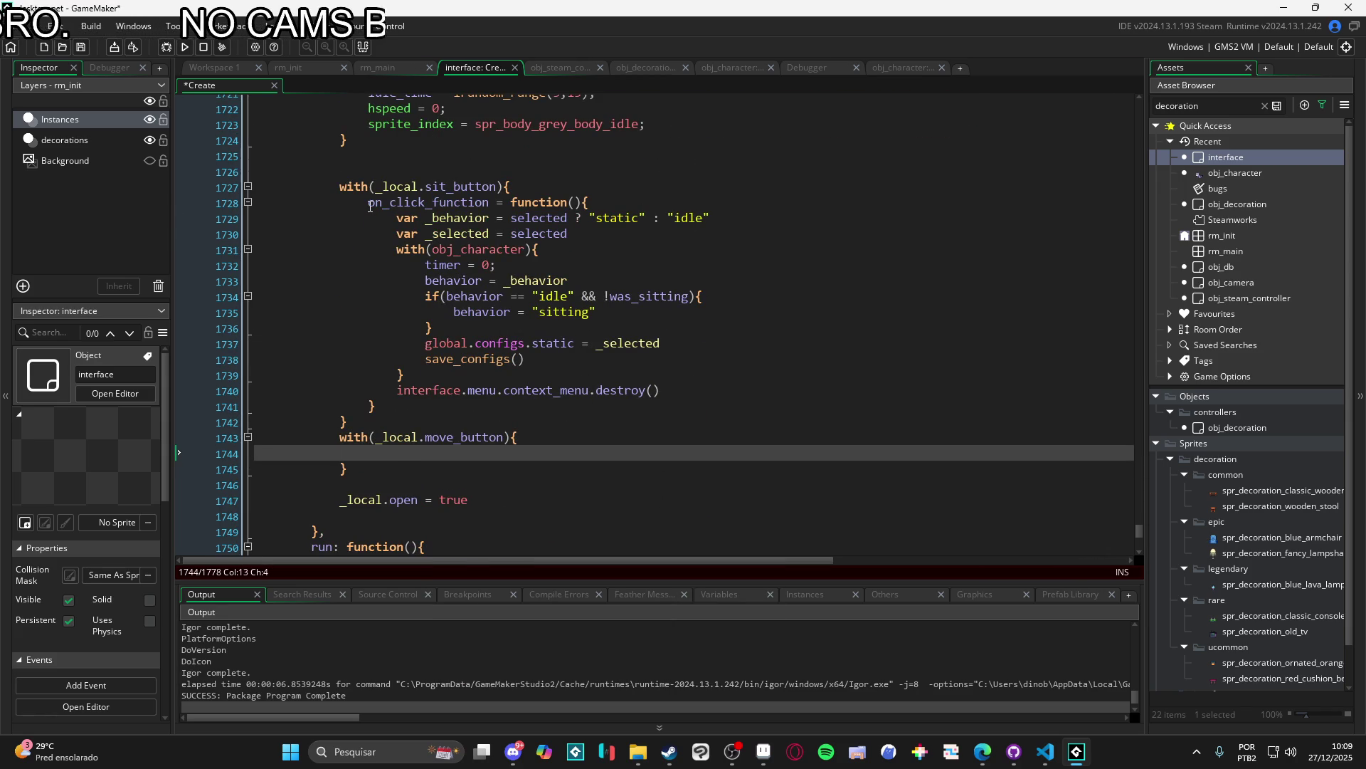
pyautogui.click(371, 203)
pyautogui.click(390, 458)
pyautogui.write('on_click_function = function(){')
pyautogui.press('Return')
pyautogui.press('Return')
pyautogui.write('}')
pyautogui.press('Up')
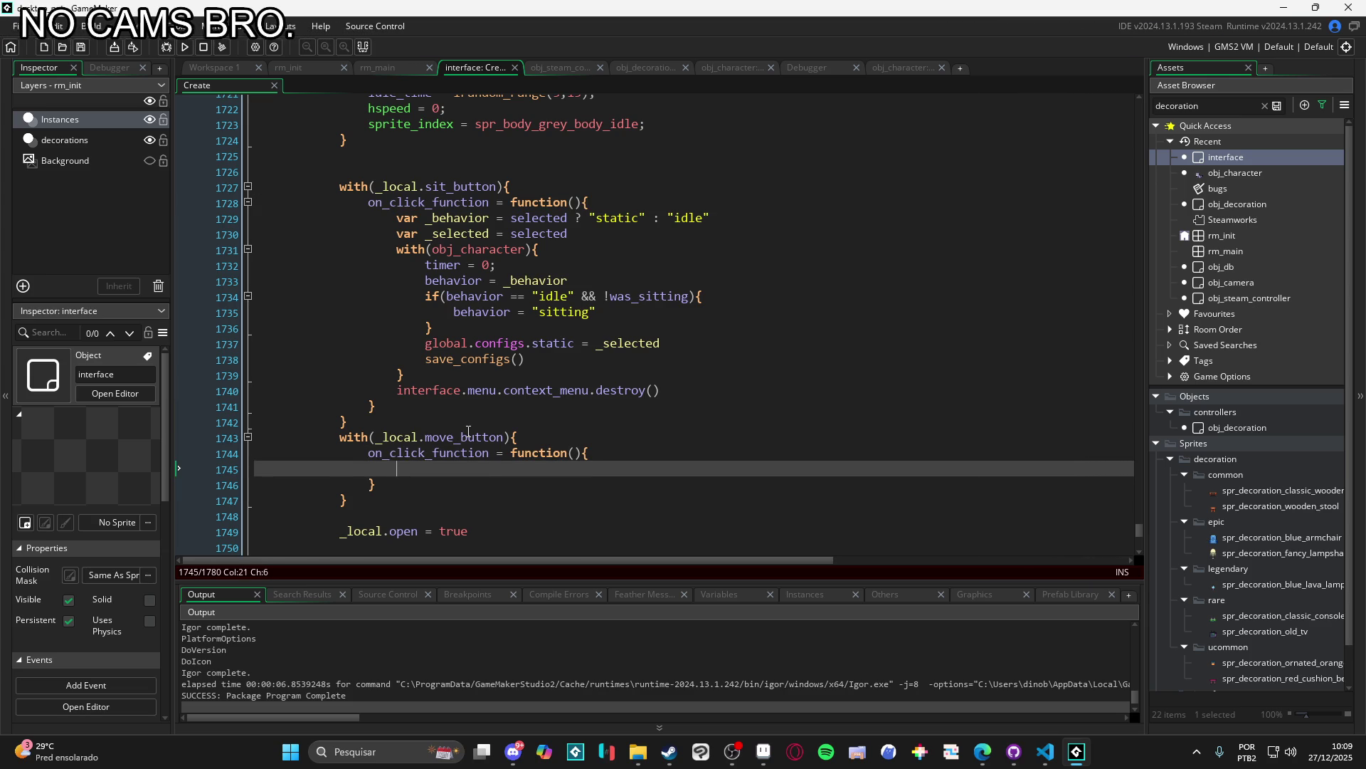
# Step: Inside the handler, add with(obj_character) setting ttimer = 0 and behavior = "moving"
pyautogui.write('with(obj_c')
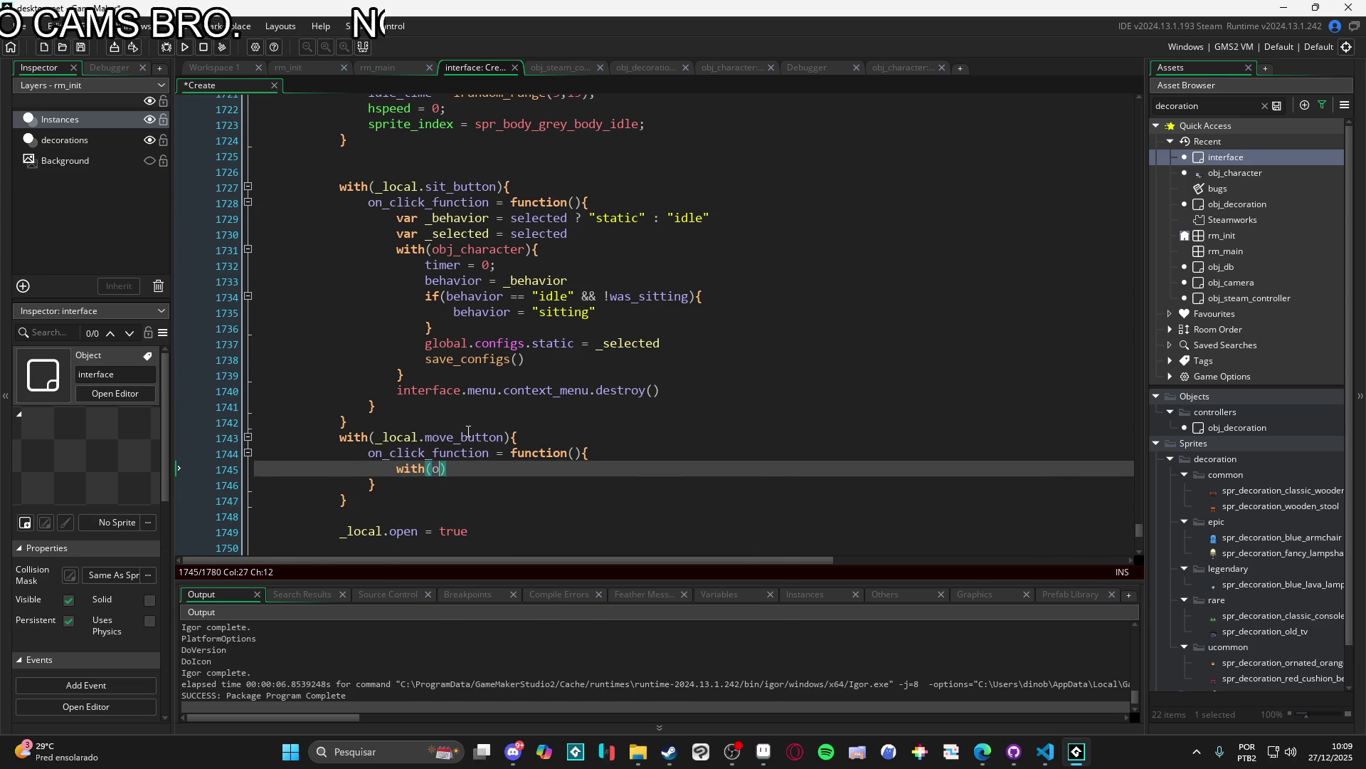
pyautogui.write('h')
pyautogui.press('Return')
pyautogui.press('Right')
pyautogui.write('{')
pyautogui.press('Return')
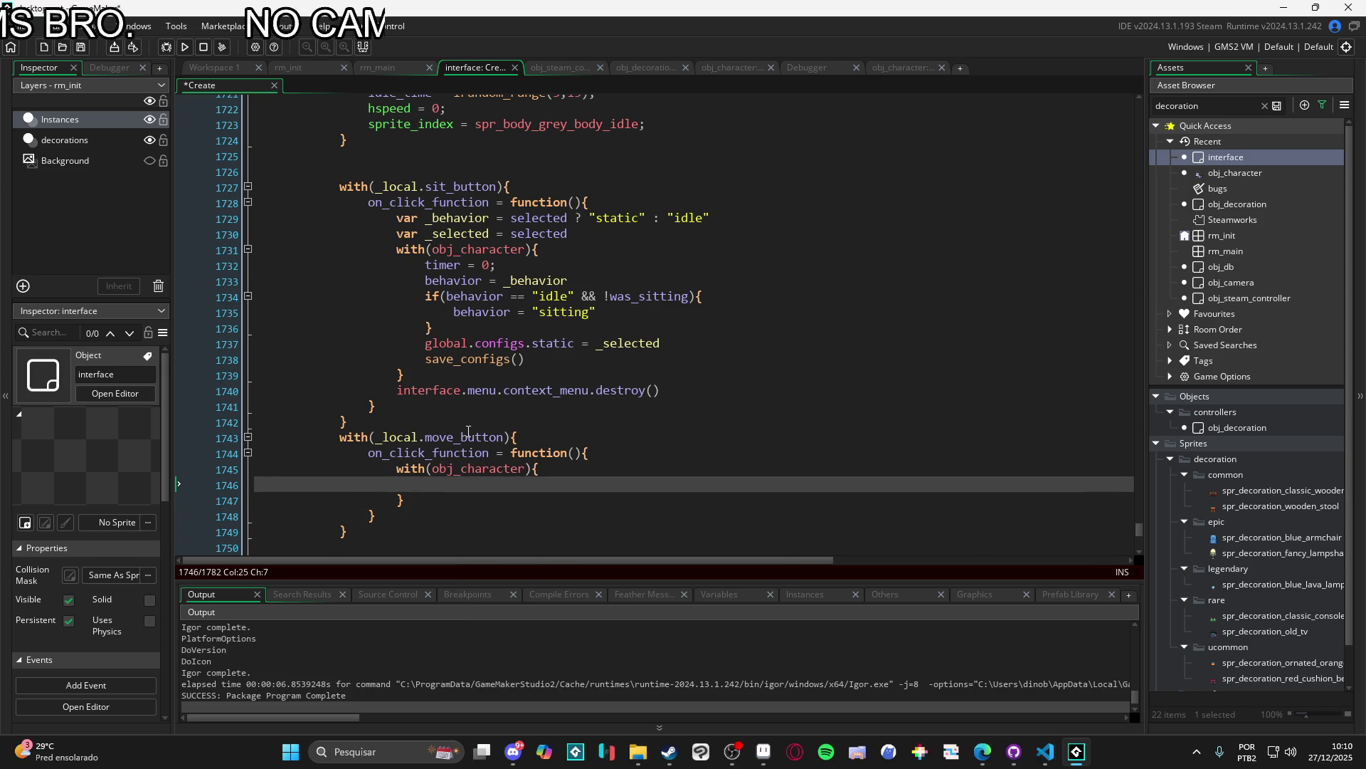
pyautogui.write('ttimer = 0')
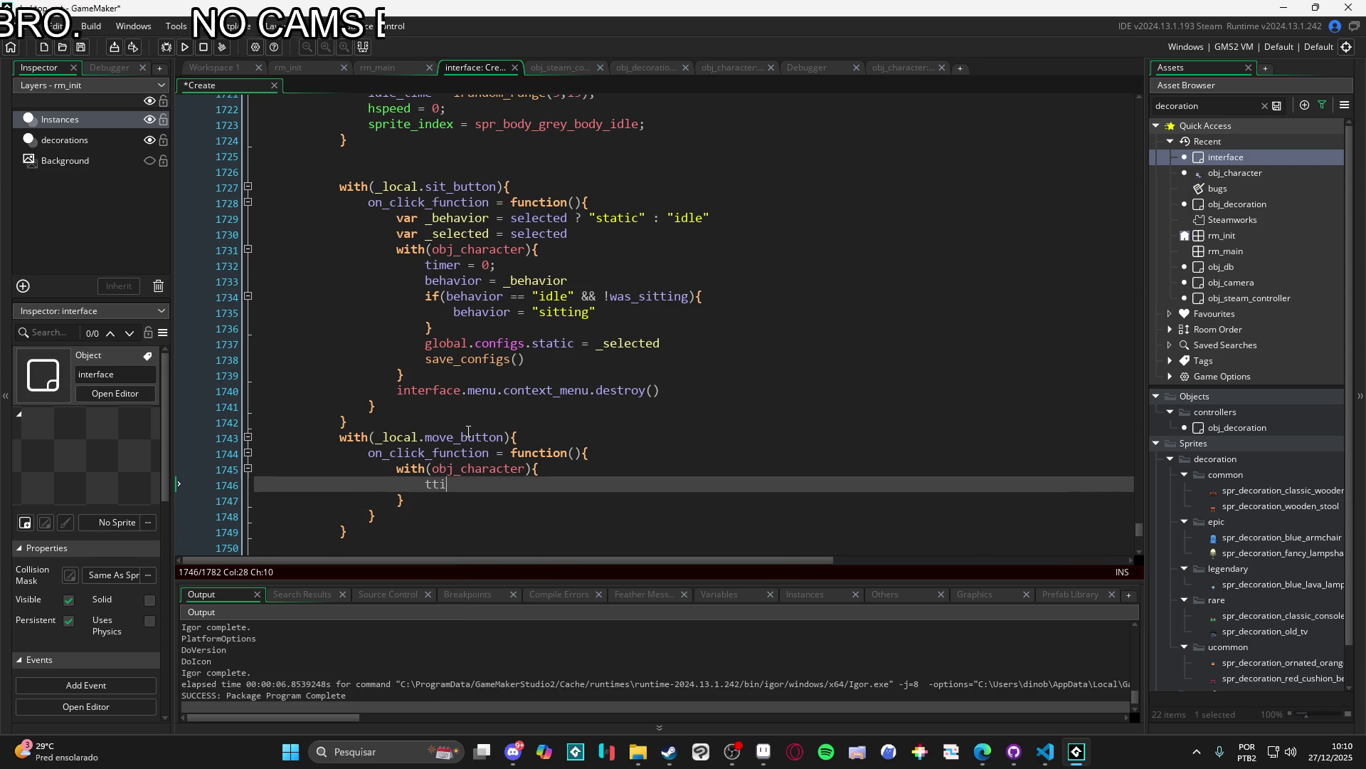
pyautogui.press('Return')
pyautogui.write('behavi')
pyautogui.press('BackSpace')
pyautogui.press('BackSpace')
pyautogui.press('BackSpace')
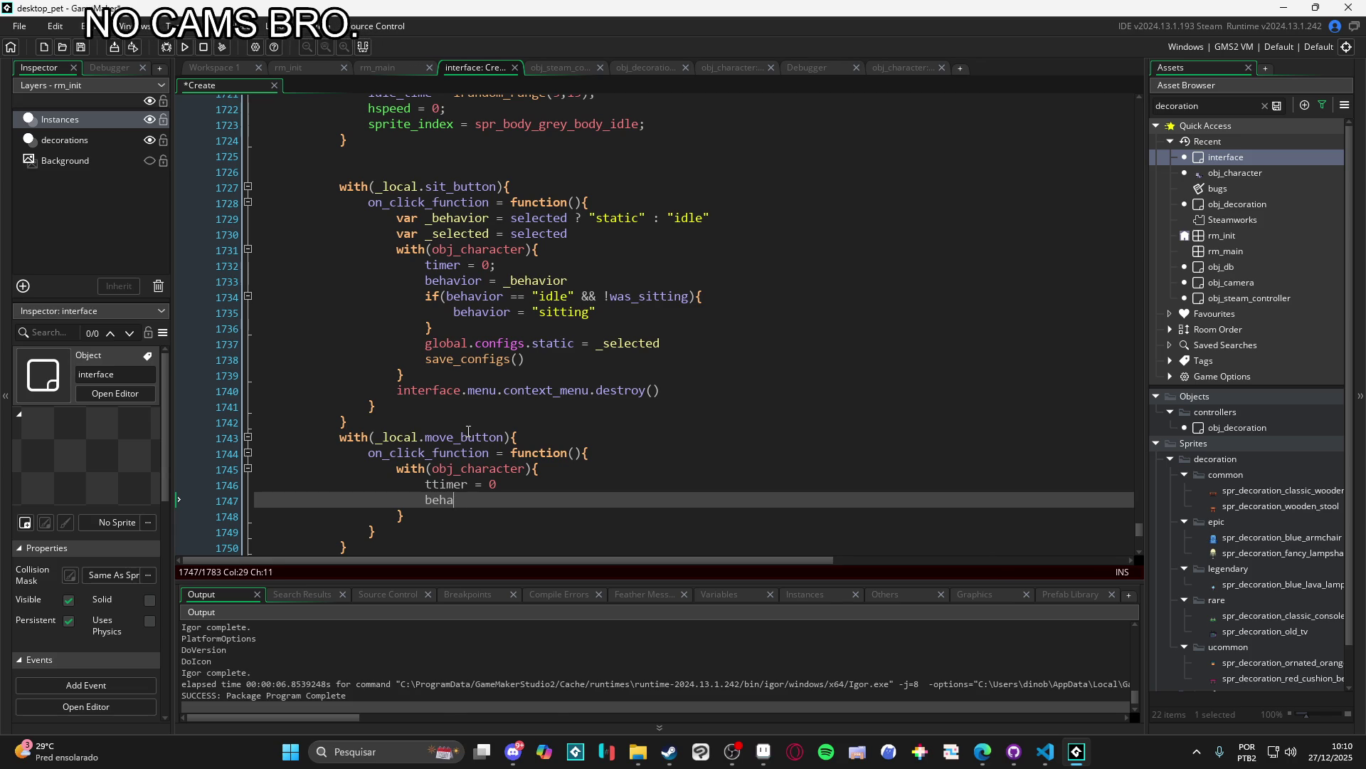
pyautogui.write('havior =')
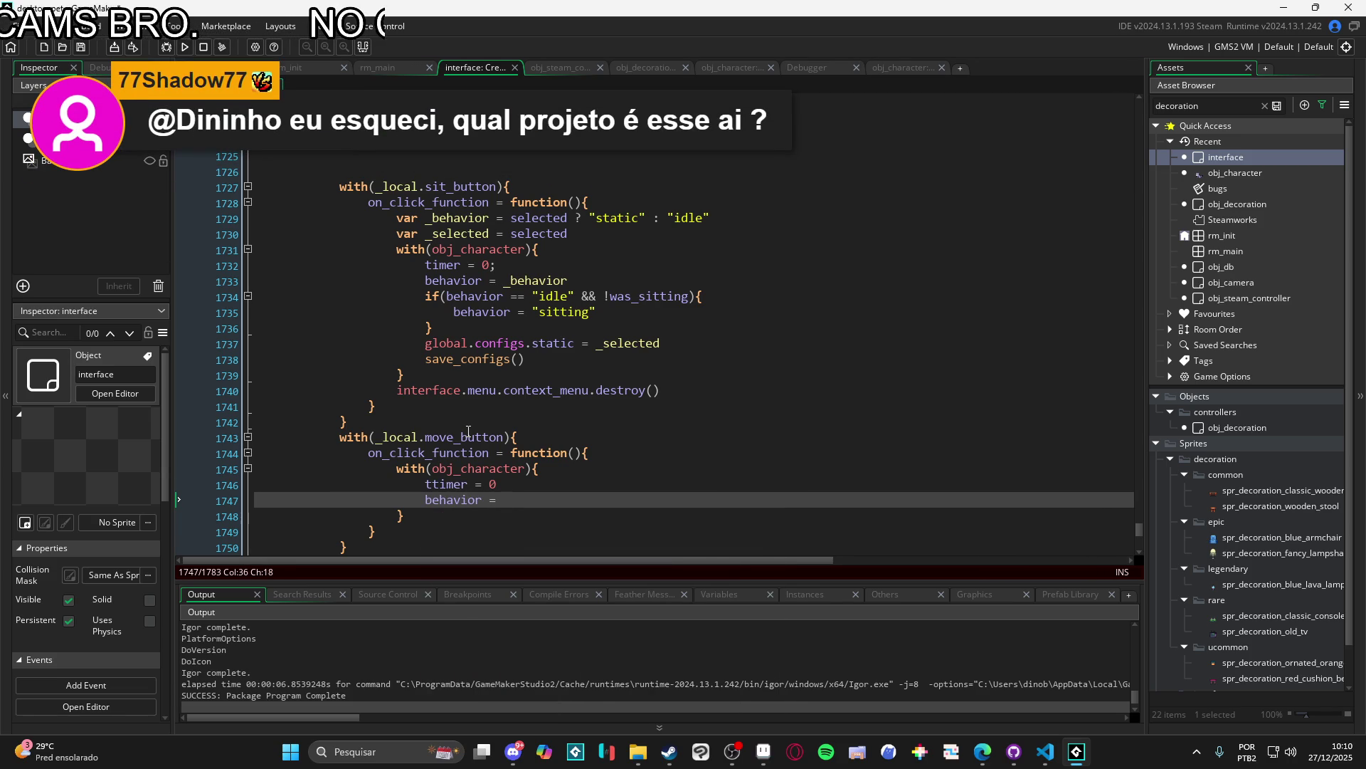
pyautogui.write('"moving"')
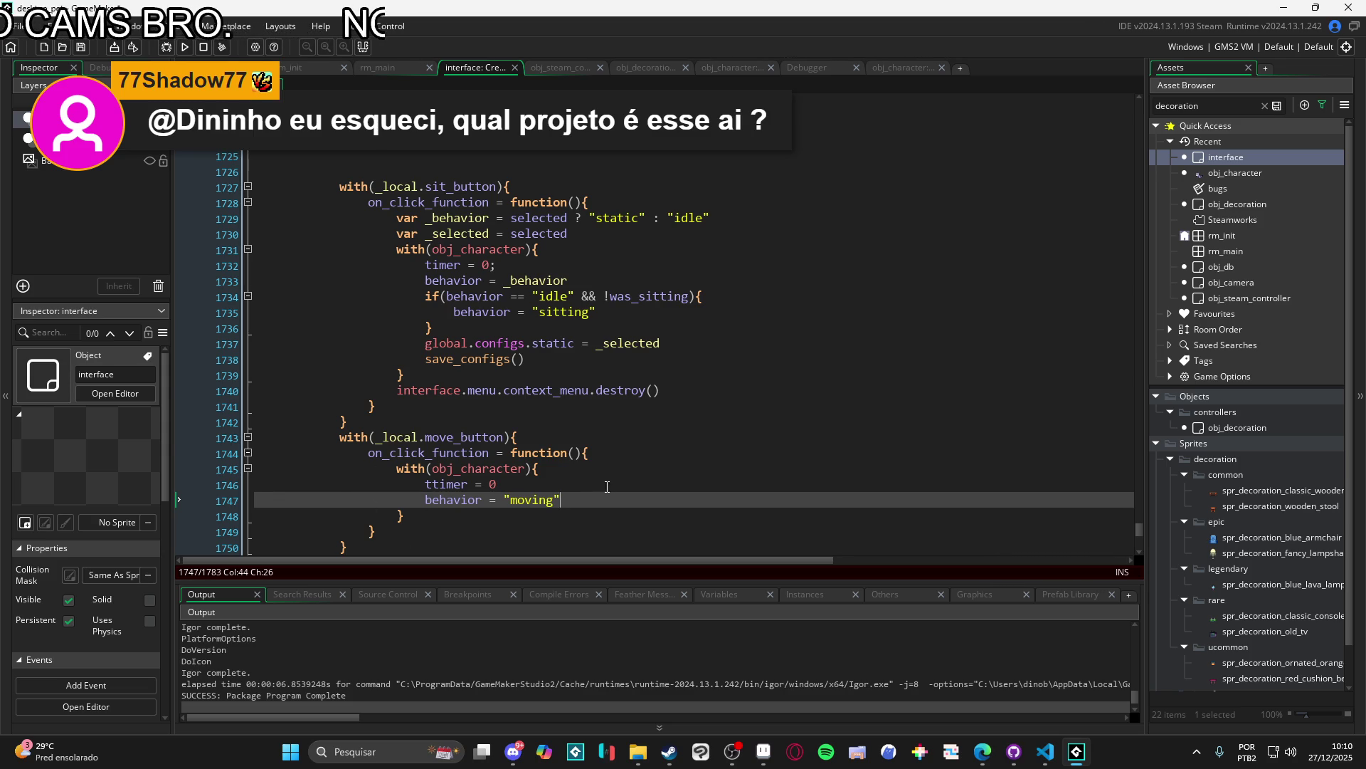
# Step: Insert a blank line between the sit and move button handlers
pyautogui.scroll(-3, 607, 486)
pyautogui.scroll(1, 526, 413)
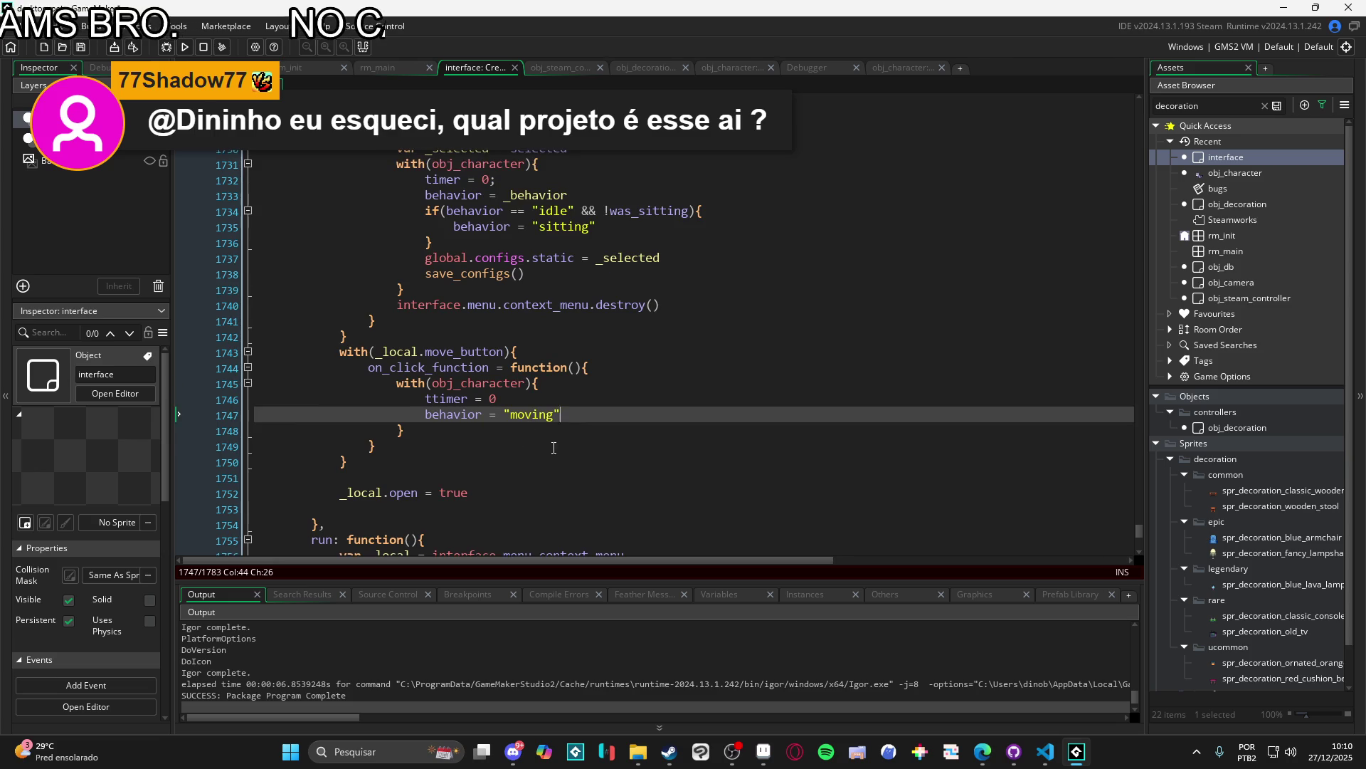
pyautogui.click(397, 337)
pyautogui.press('Return')
pyautogui.press('Return')
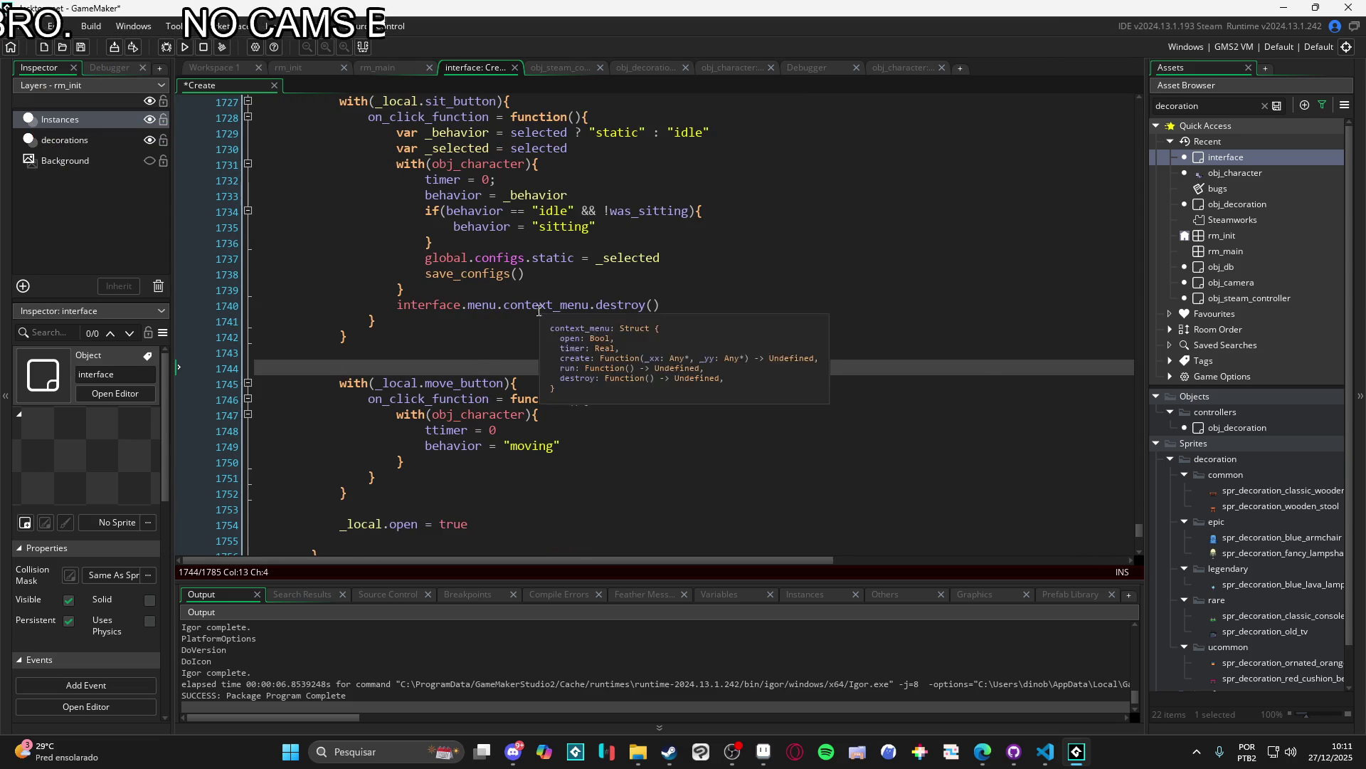
# Step: Save and run the project with F5
pyautogui.scroll(3, 540, 308)
pyautogui.click(397, 215)
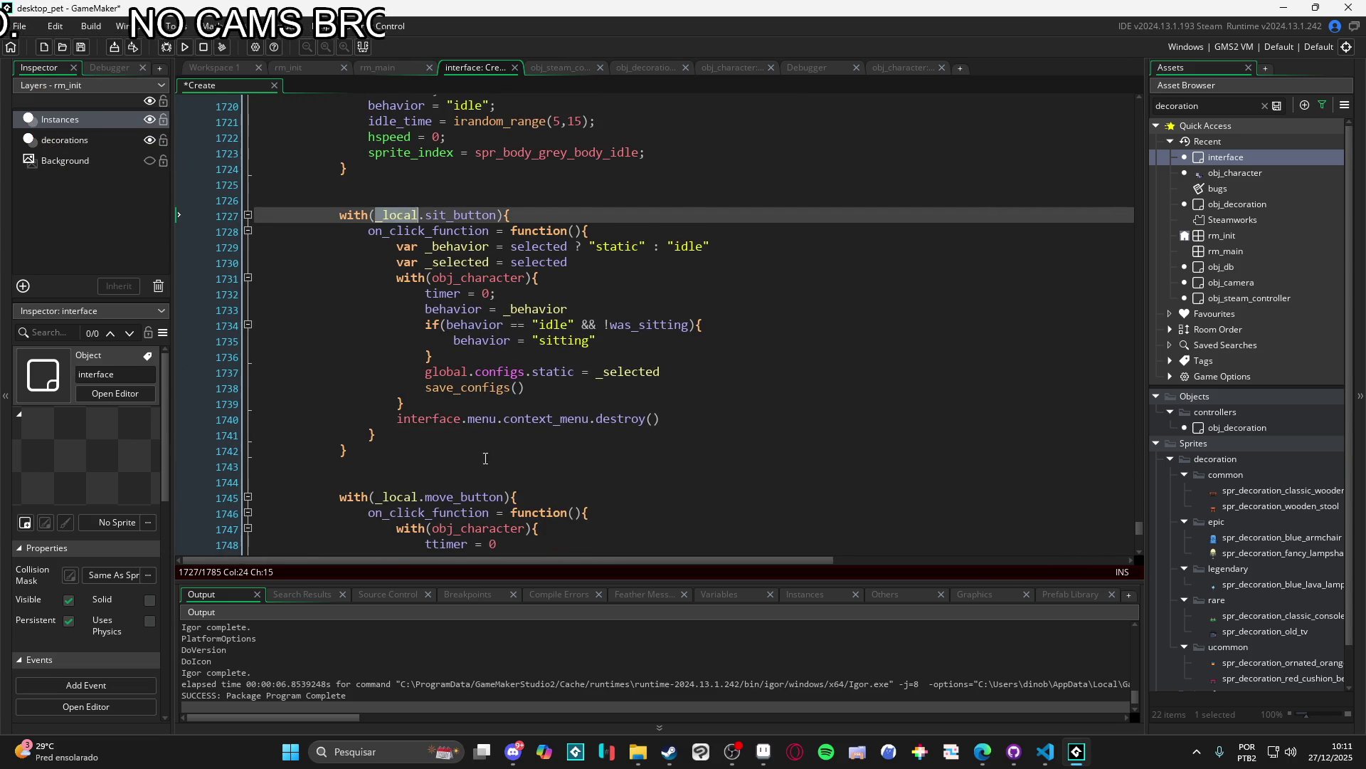
pyautogui.scroll(-2, 498, 321)
pyautogui.click(537, 430)
pyautogui.press('F5')
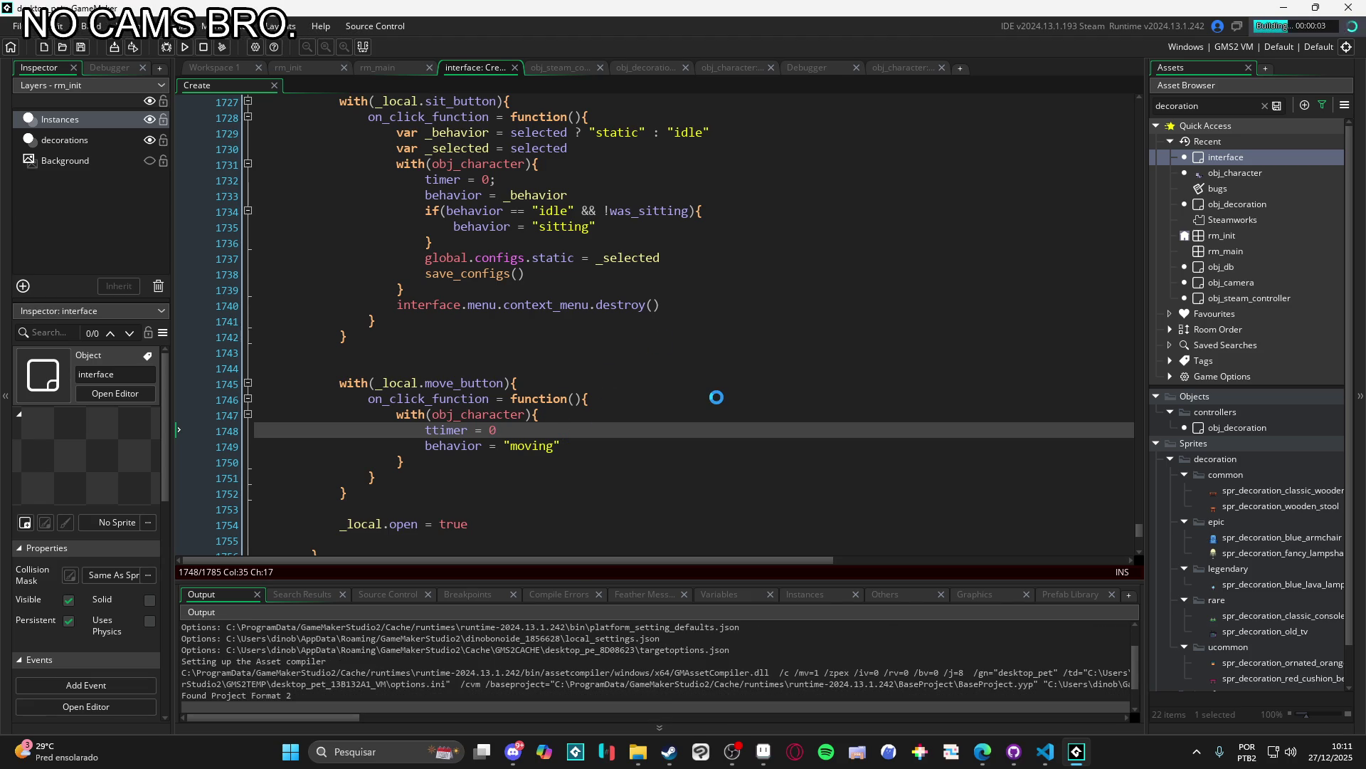
# Step: In Steam, open the My Desktop Friend store page and copy its page address
pyautogui.moveTo(669, 751)
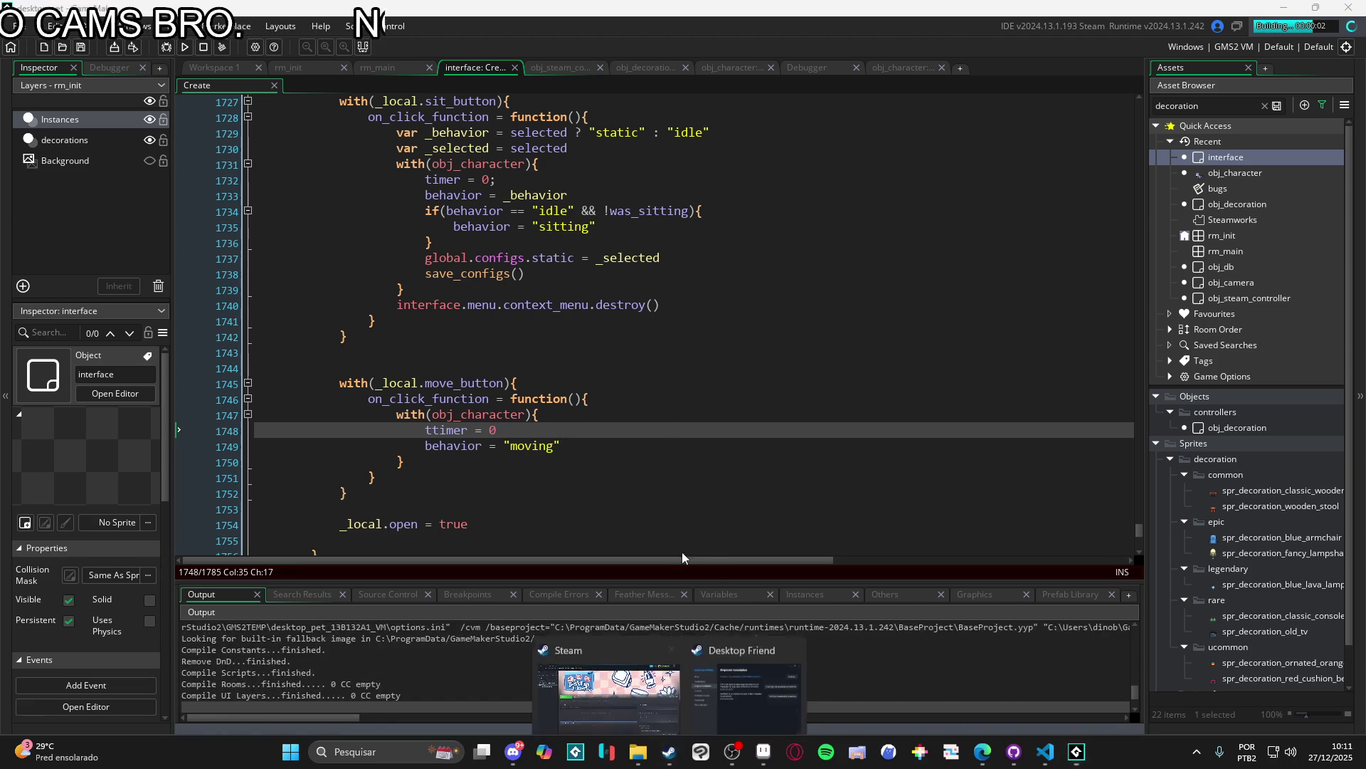
pyautogui.click(605, 684)
pyautogui.click(256, 348)
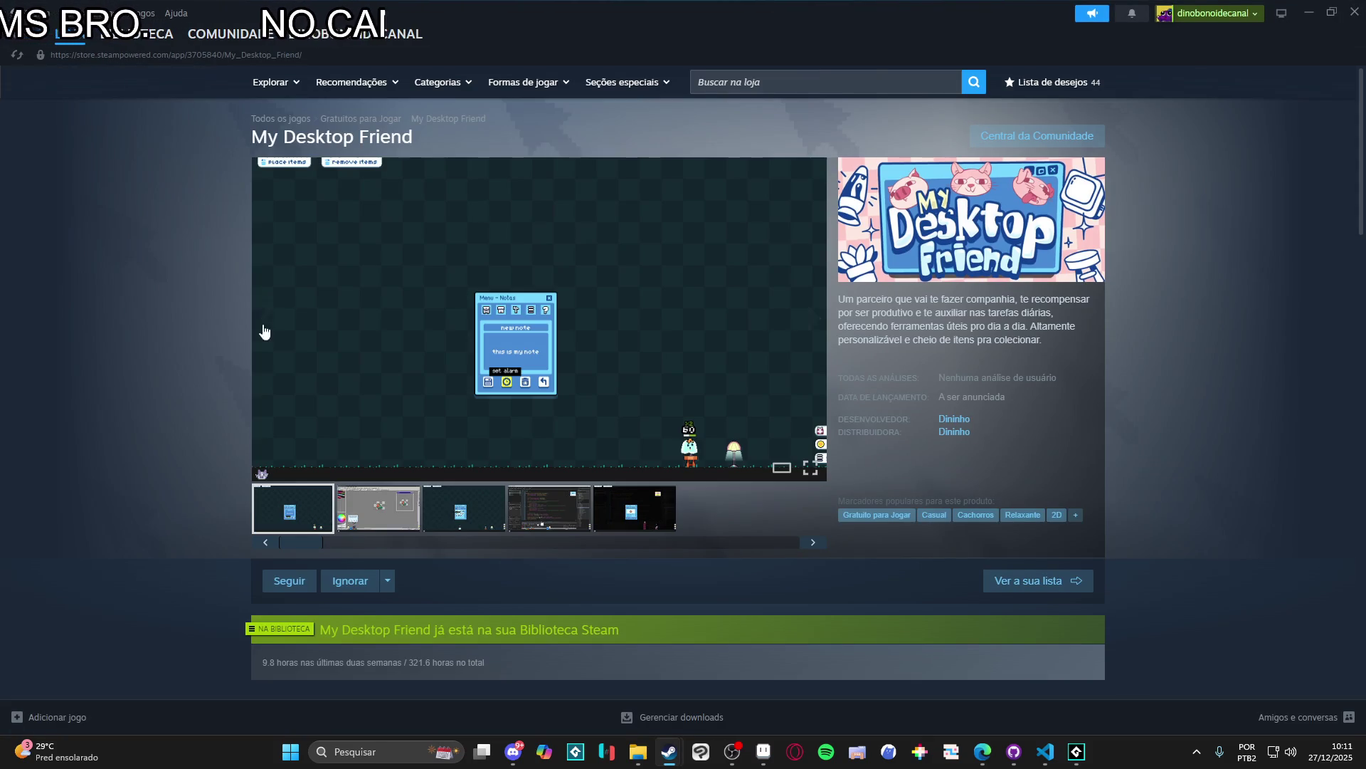
pyautogui.rightClick(165, 284)
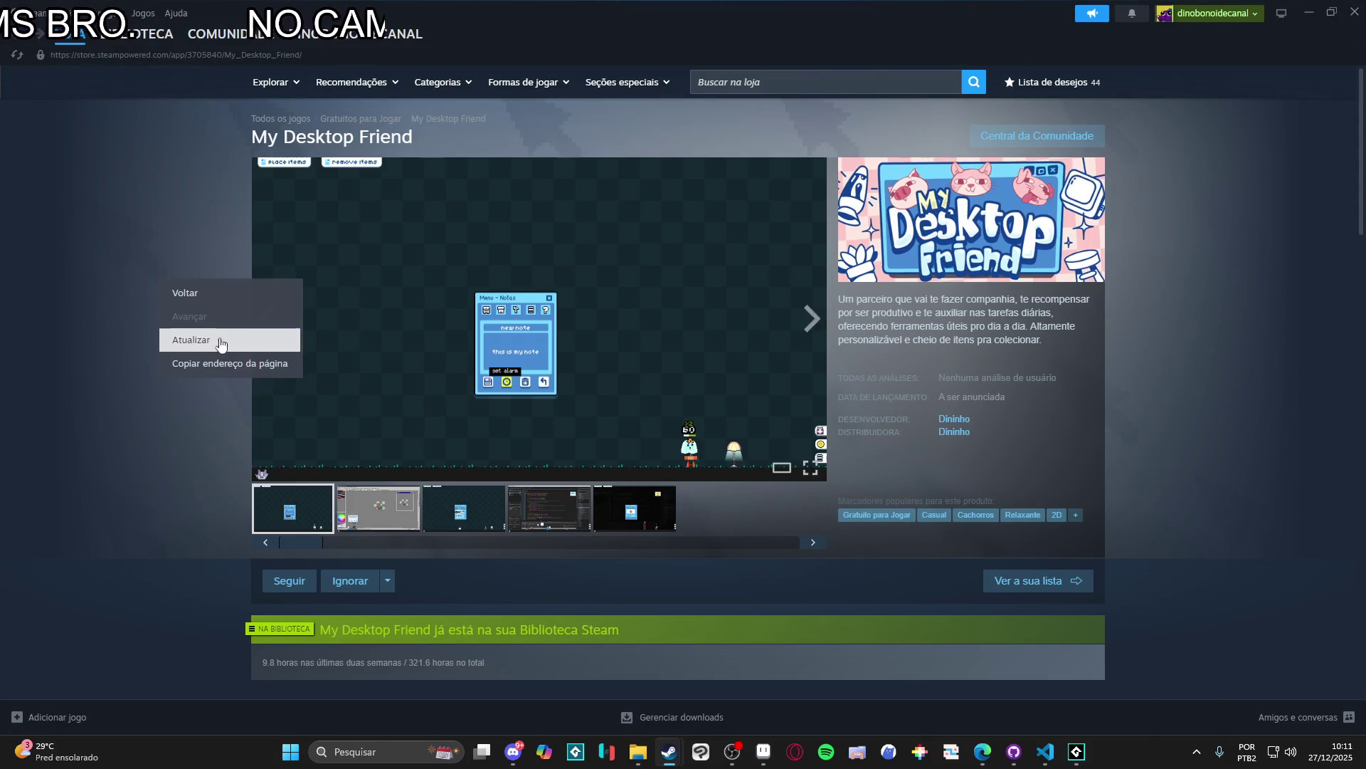
pyautogui.click(239, 363)
pyautogui.hotkey('alt', 'Tab')
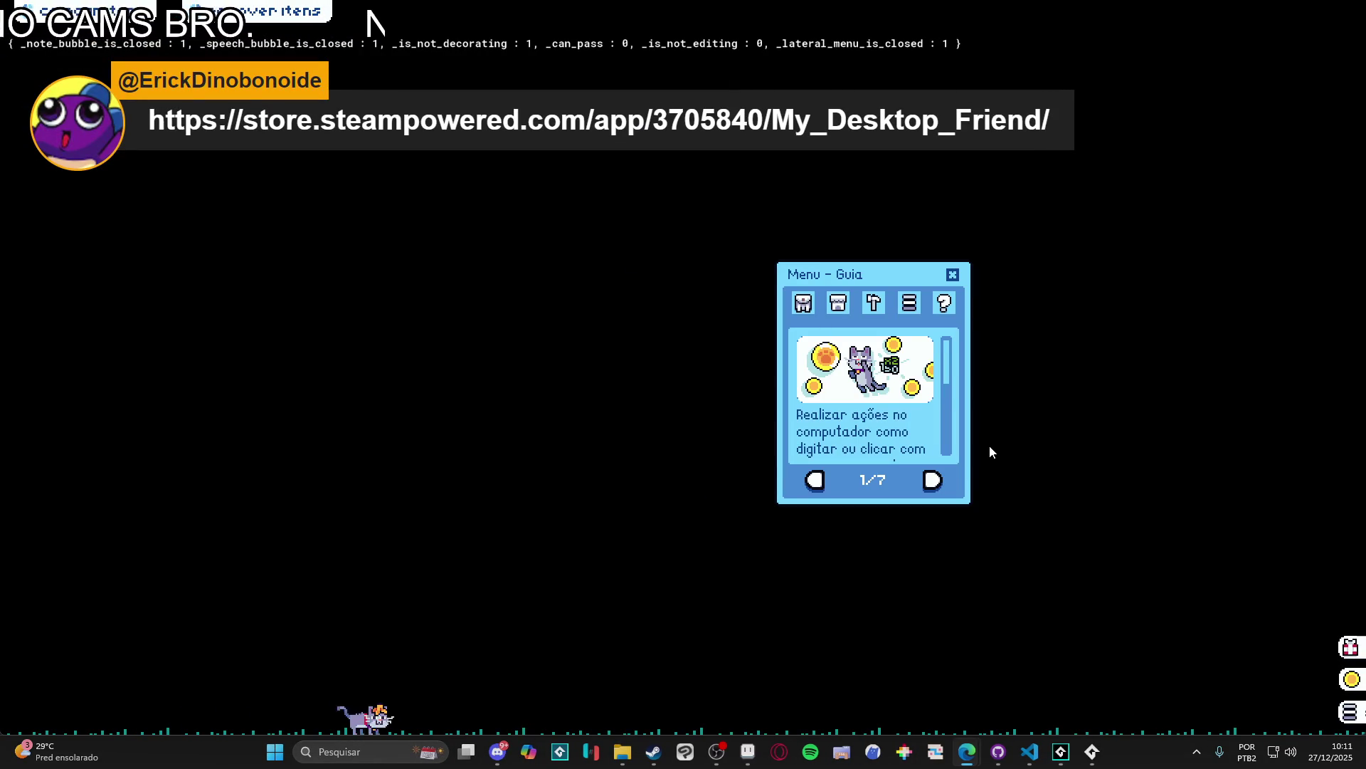
# Step: Switch the pet cat into moving mode from its bubble, then close the app from the taskbar
pyautogui.click(431, 719)
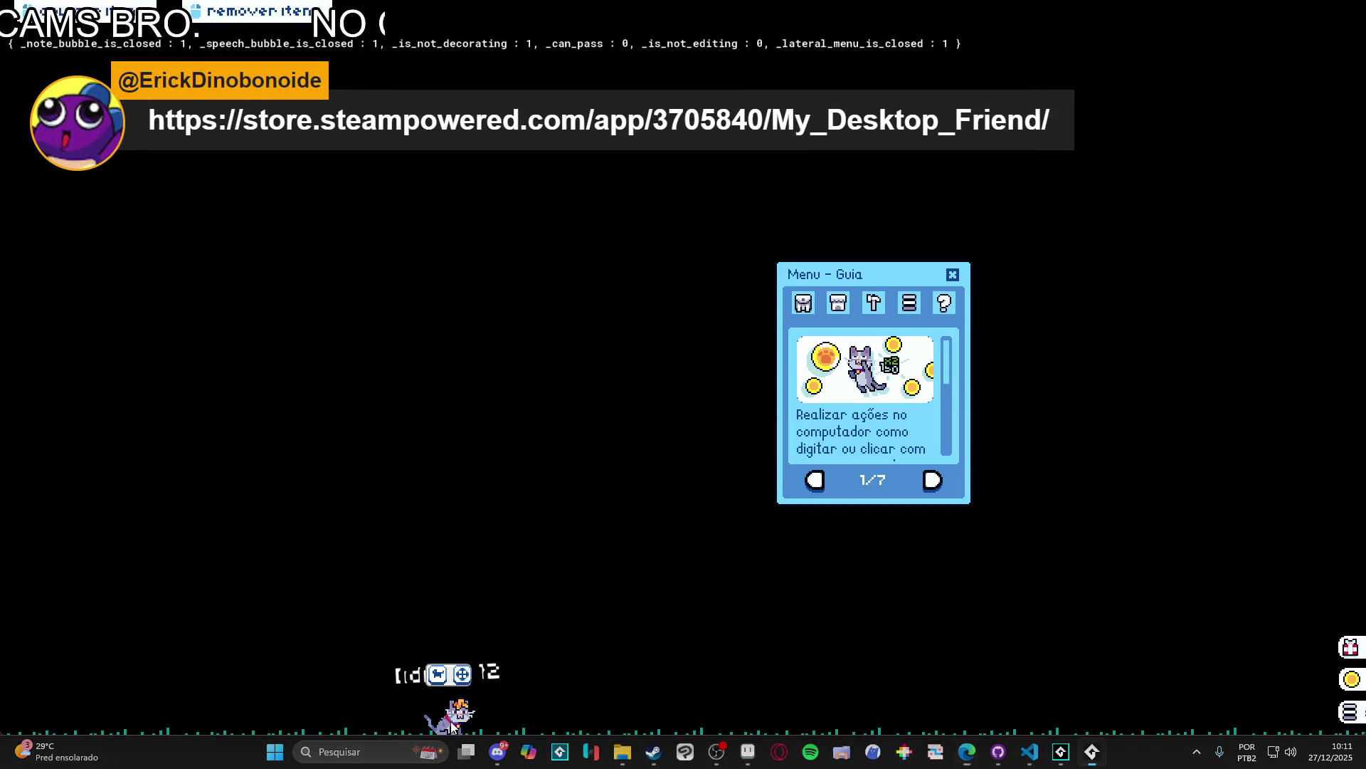
pyautogui.click(462, 674)
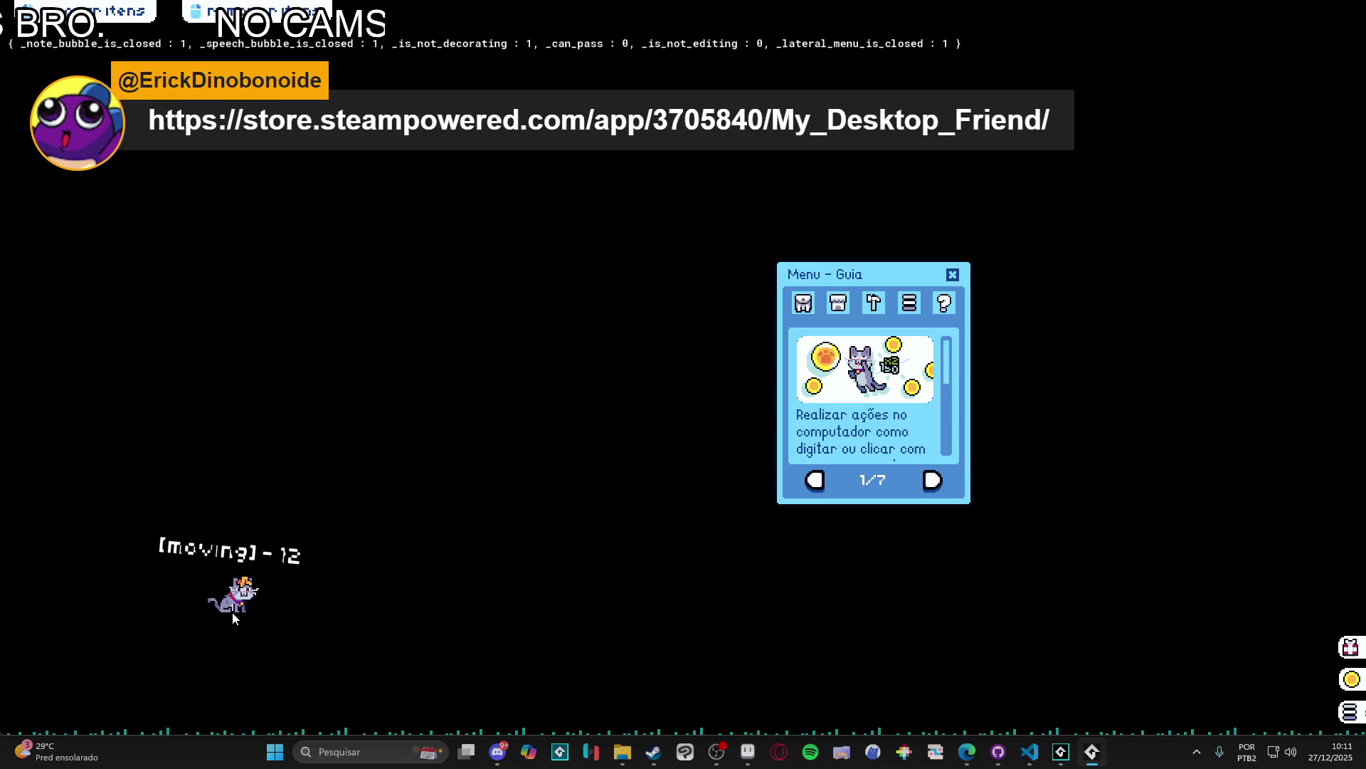
pyautogui.rightClick(1092, 752)
pyautogui.click(1075, 719)
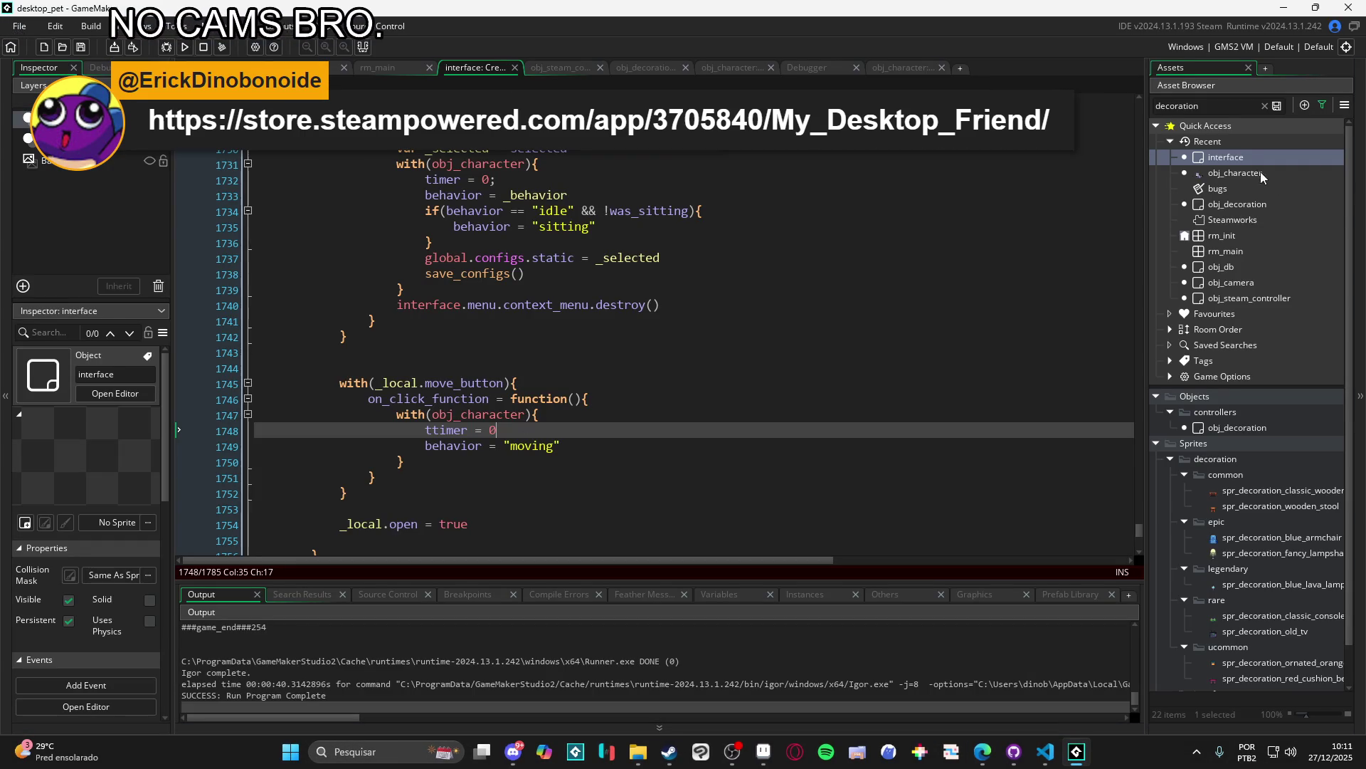
# Step: Replace mouse_y with global.window_height in obj_character's moving case on line 134
pyautogui.doubleClick(1238, 173)
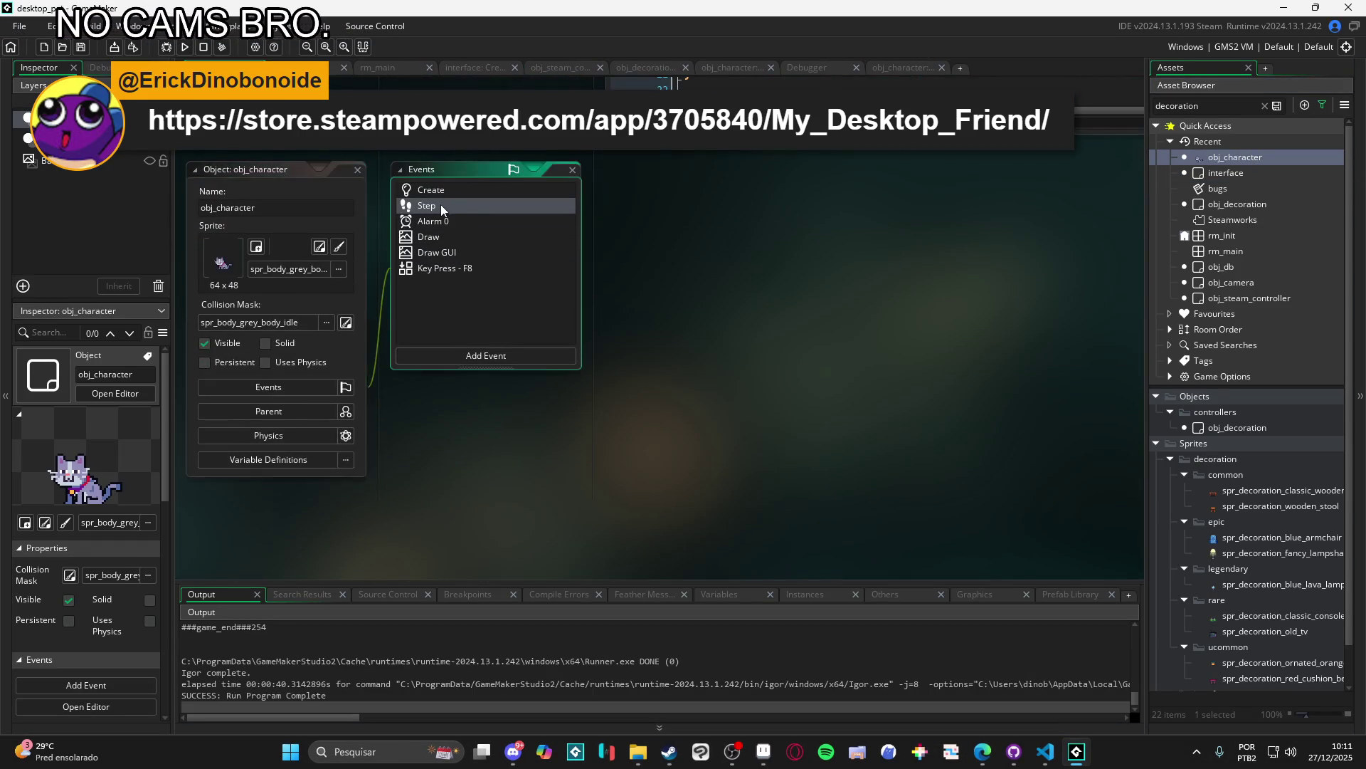
pyautogui.doubleClick(441, 206)
pyautogui.moveTo(389, 444); pyautogui.dragTo(334, 443)
pyautogui.write('global.win')
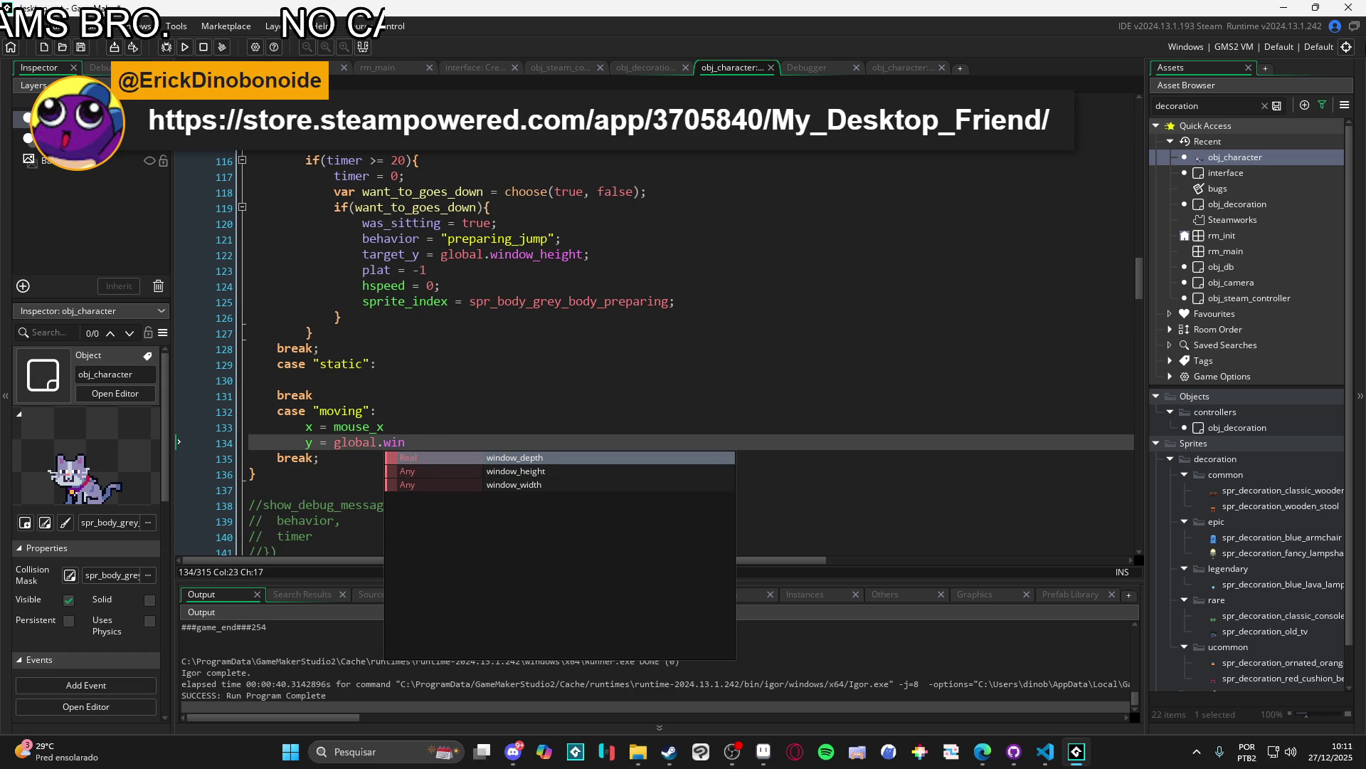
pyautogui.press('Down')
pyautogui.press('Return')
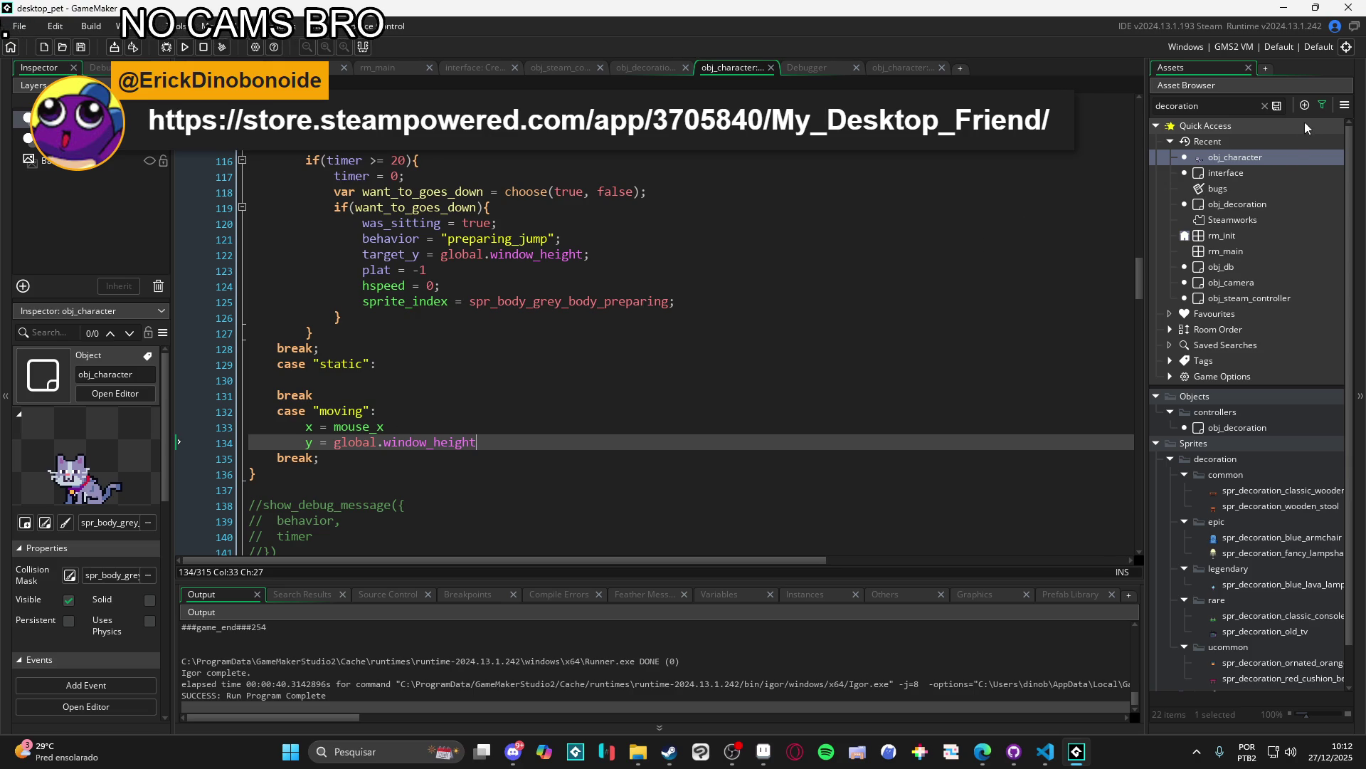
pyautogui.doubleClick(1272, 157)
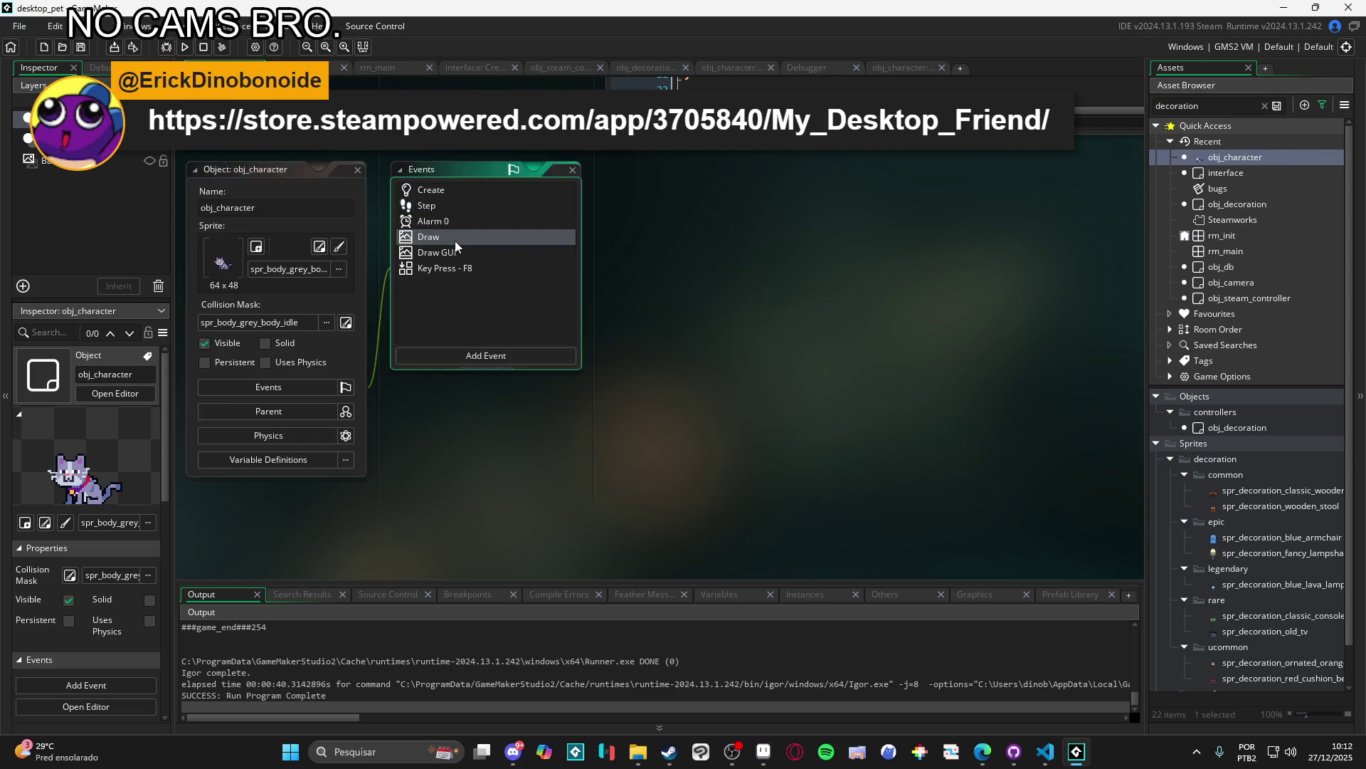
# Step: Add an empty if(behavior == "moving"){ } block above the context menu code in the Draw event
pyautogui.doubleClick(455, 241)
pyautogui.scroll(-5, 397, 248)
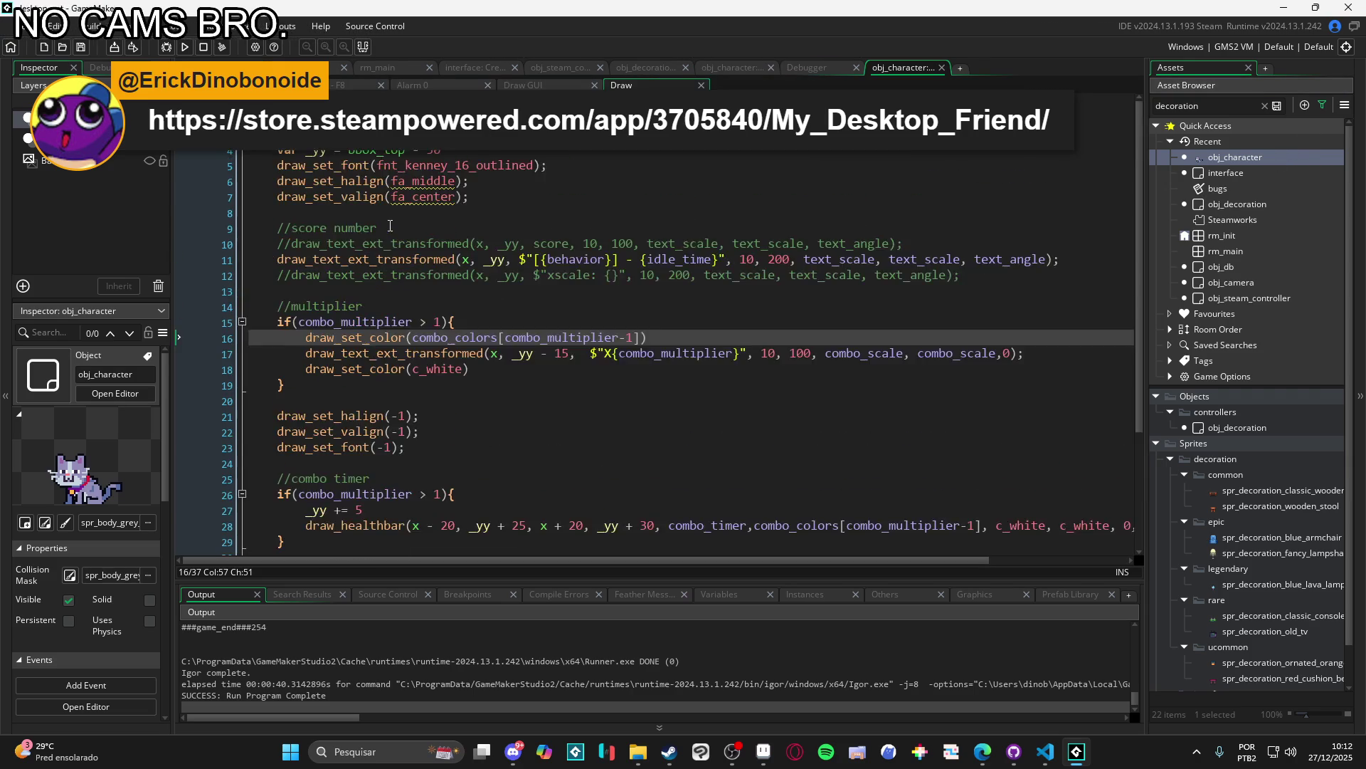
pyautogui.click(379, 428)
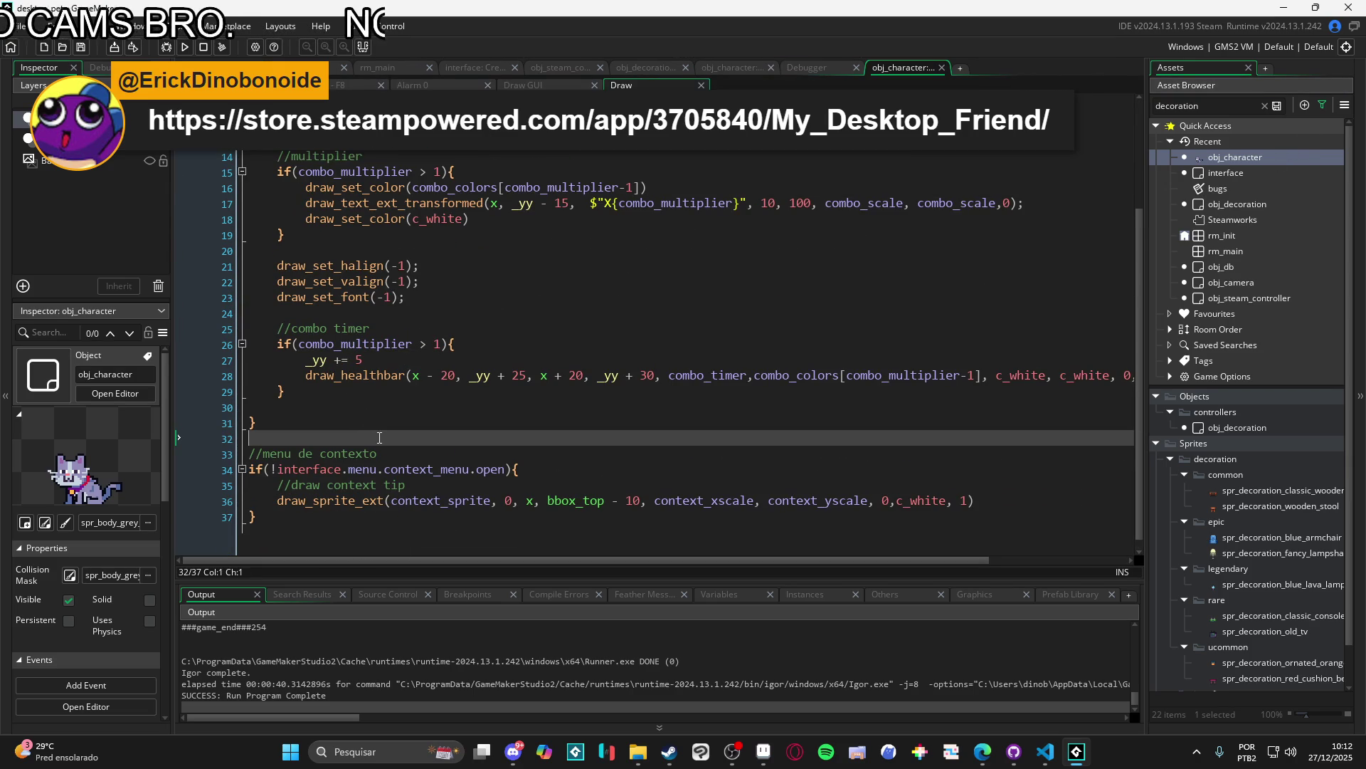
pyautogui.press('Return')
pyautogui.press('Return')
pyautogui.press('Up')
pyautogui.write('if(mo')
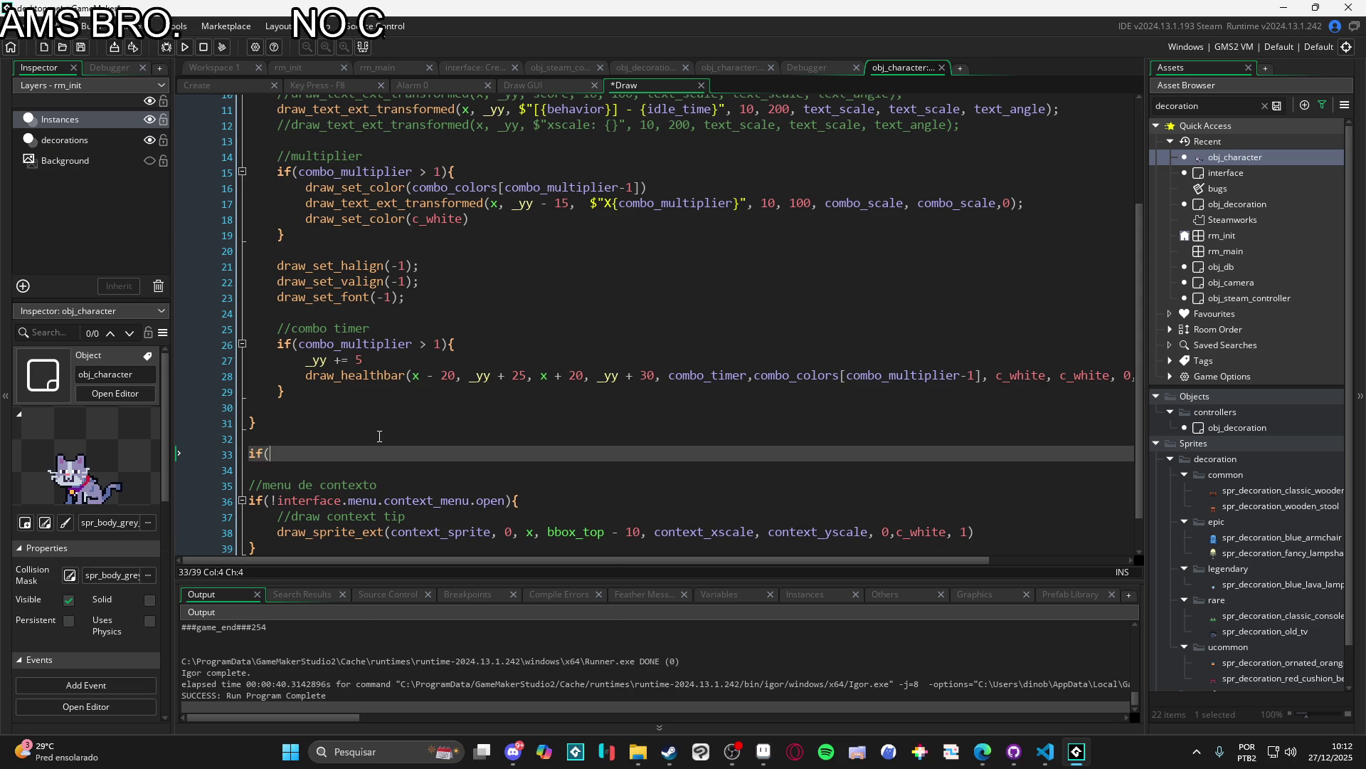
pyautogui.press('BackSpace')
pyautogui.press('BackSpace')
pyautogui.write('behavior')
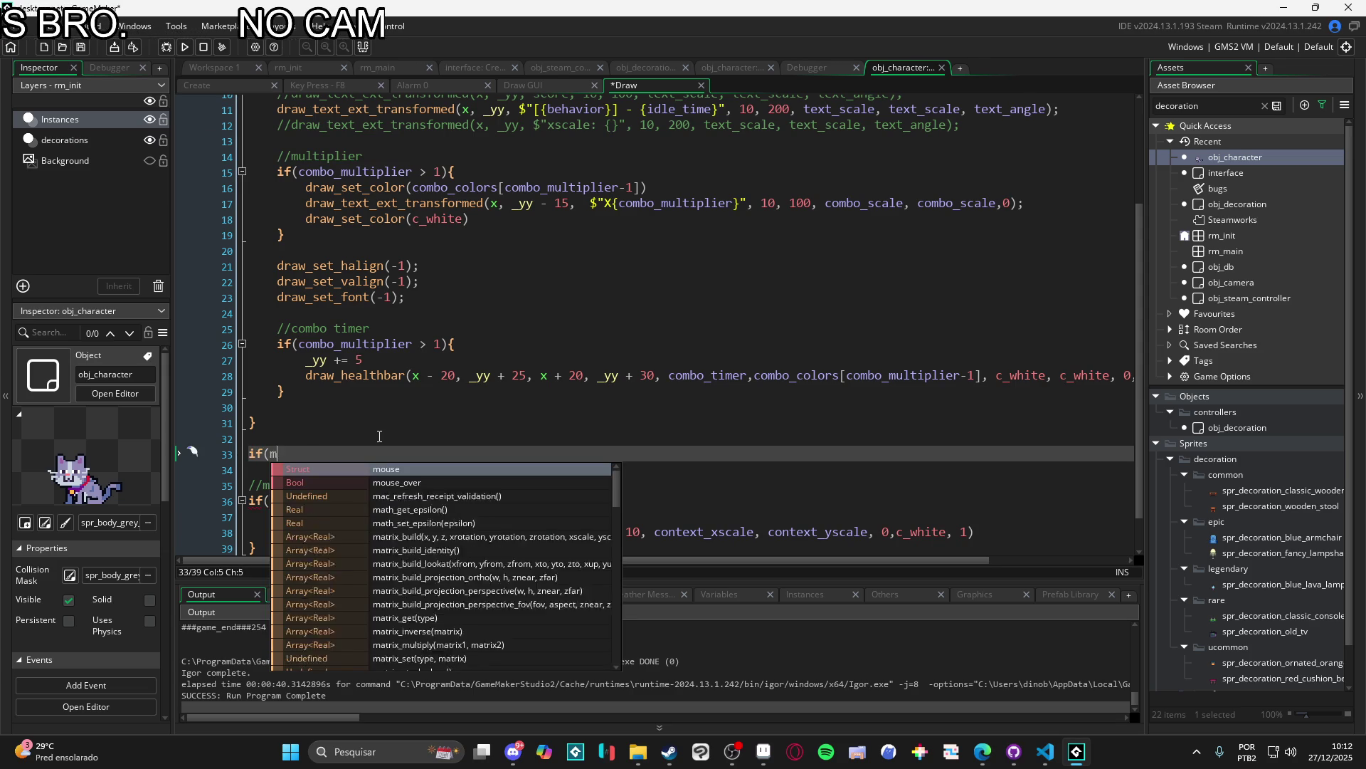
pyautogui.write('"')
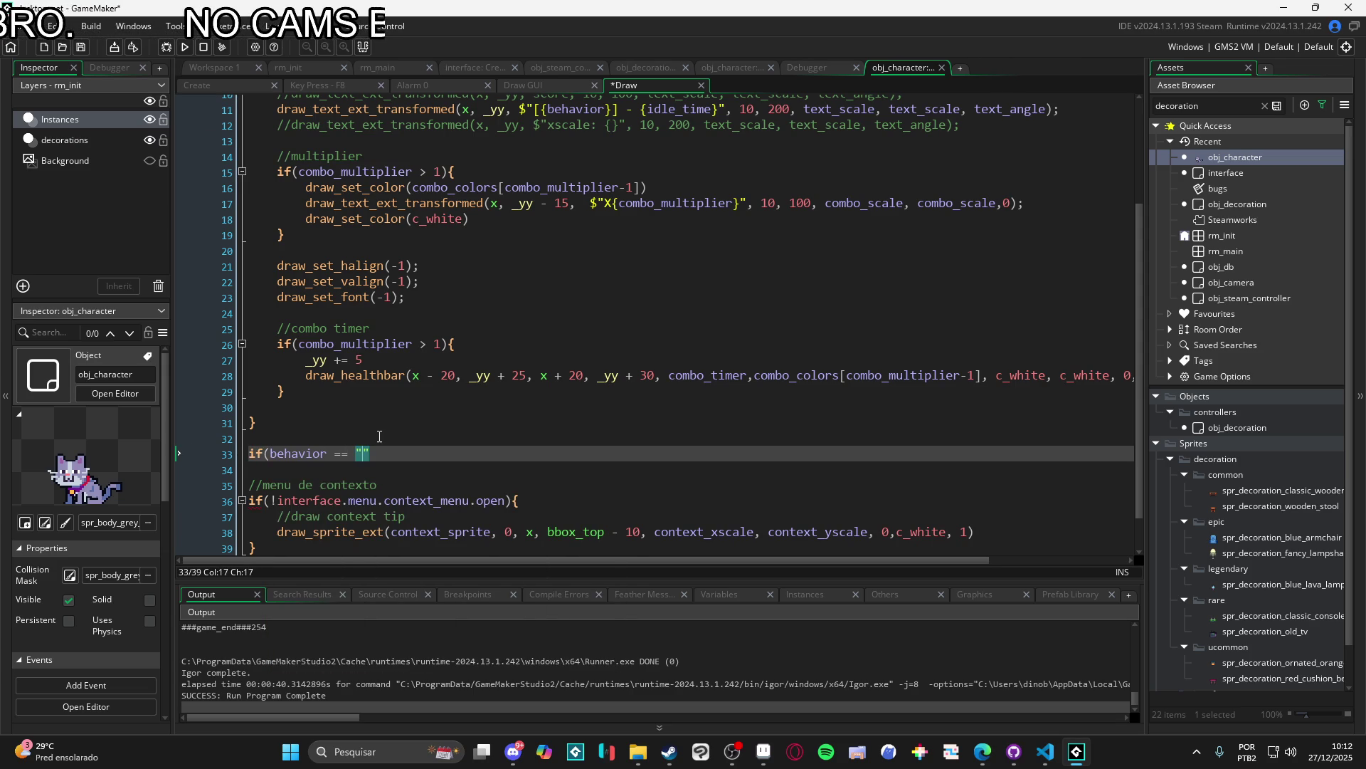
pyautogui.write('moving"){')
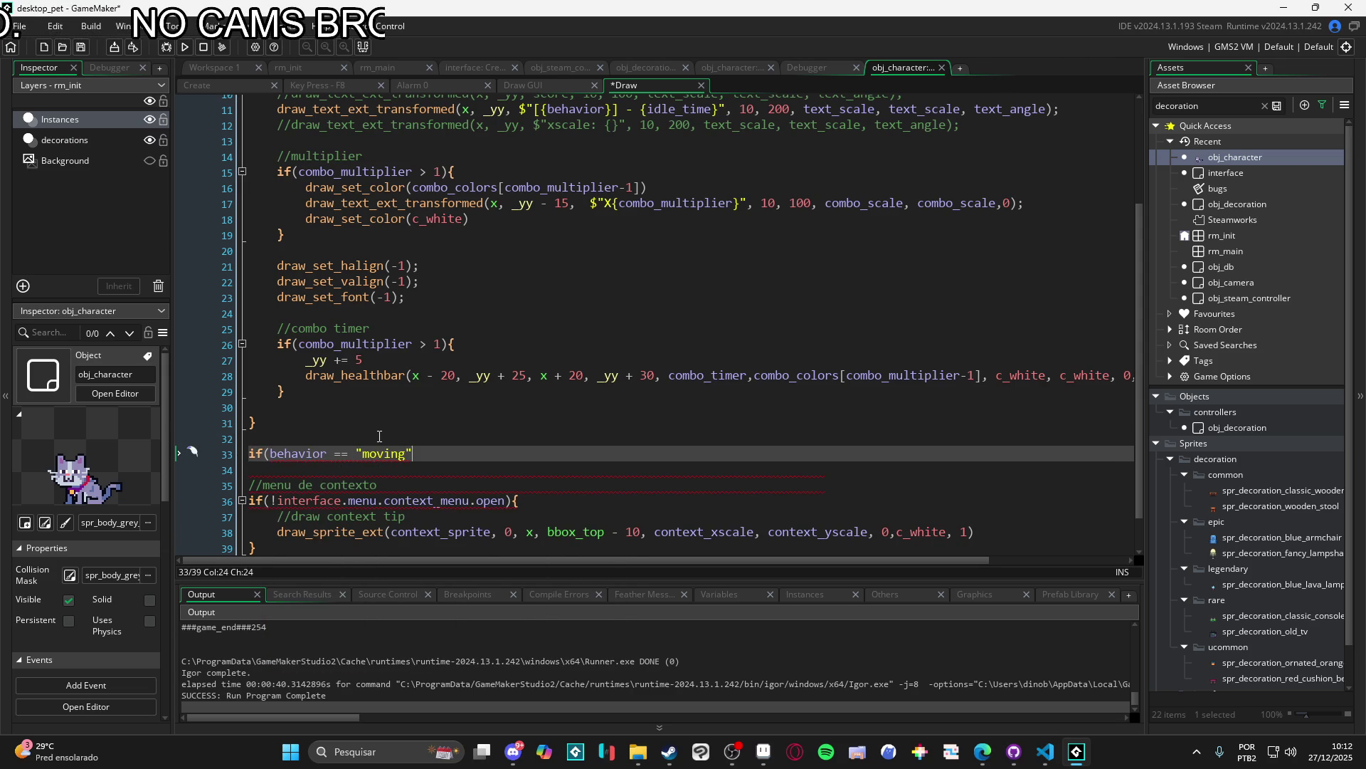
pyautogui.press('Return')
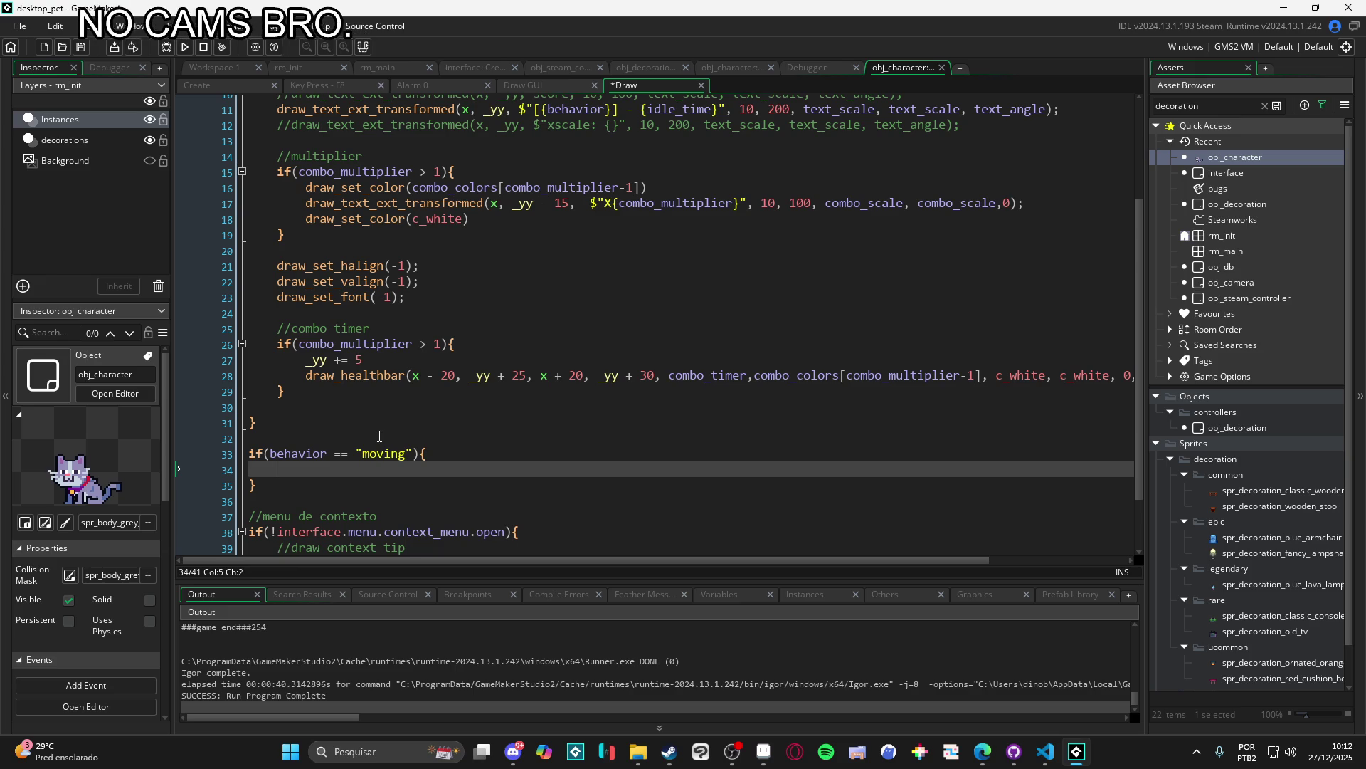
# Step: Look over the Draw code, then switch to obj_character's Create event code
pyautogui.scroll(2, 380, 436)
pyautogui.scroll(-4, 384, 385)
pyautogui.scroll(4, 388, 334)
pyautogui.scroll(-4, 395, 283)
pyautogui.scroll(-1, 395, 284)
pyautogui.scroll(5, 398, 349)
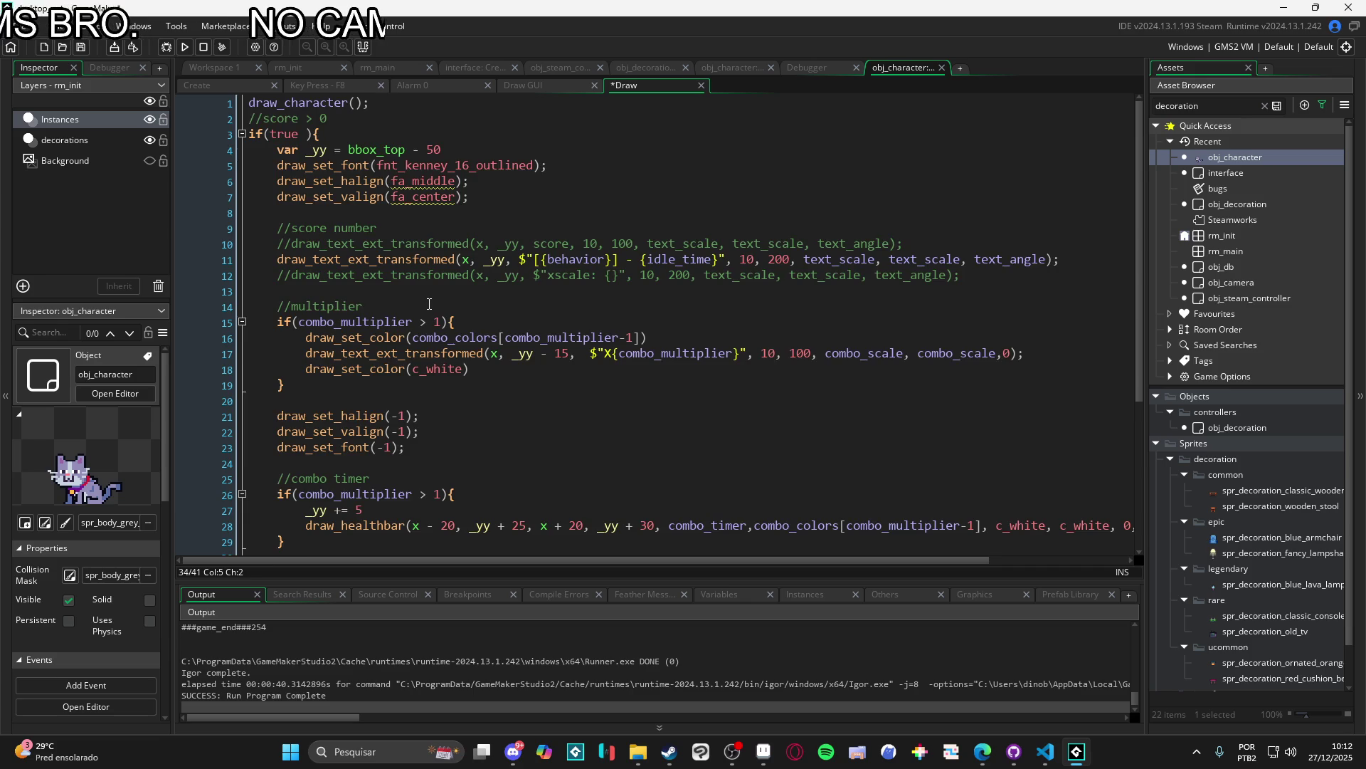
pyautogui.scroll(-3, 429, 304)
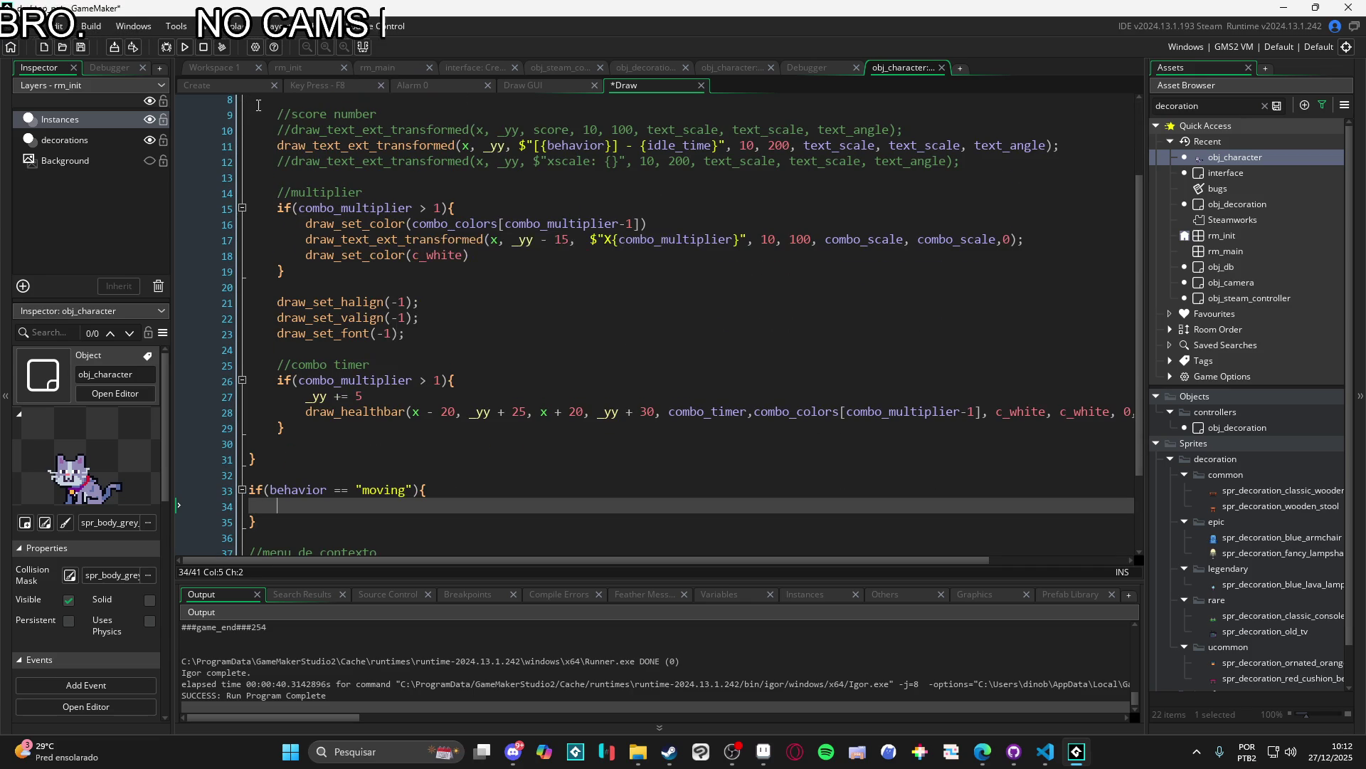
pyautogui.hotkey('ctrl', 'Tab')
pyautogui.scroll(-14, 404, 298)
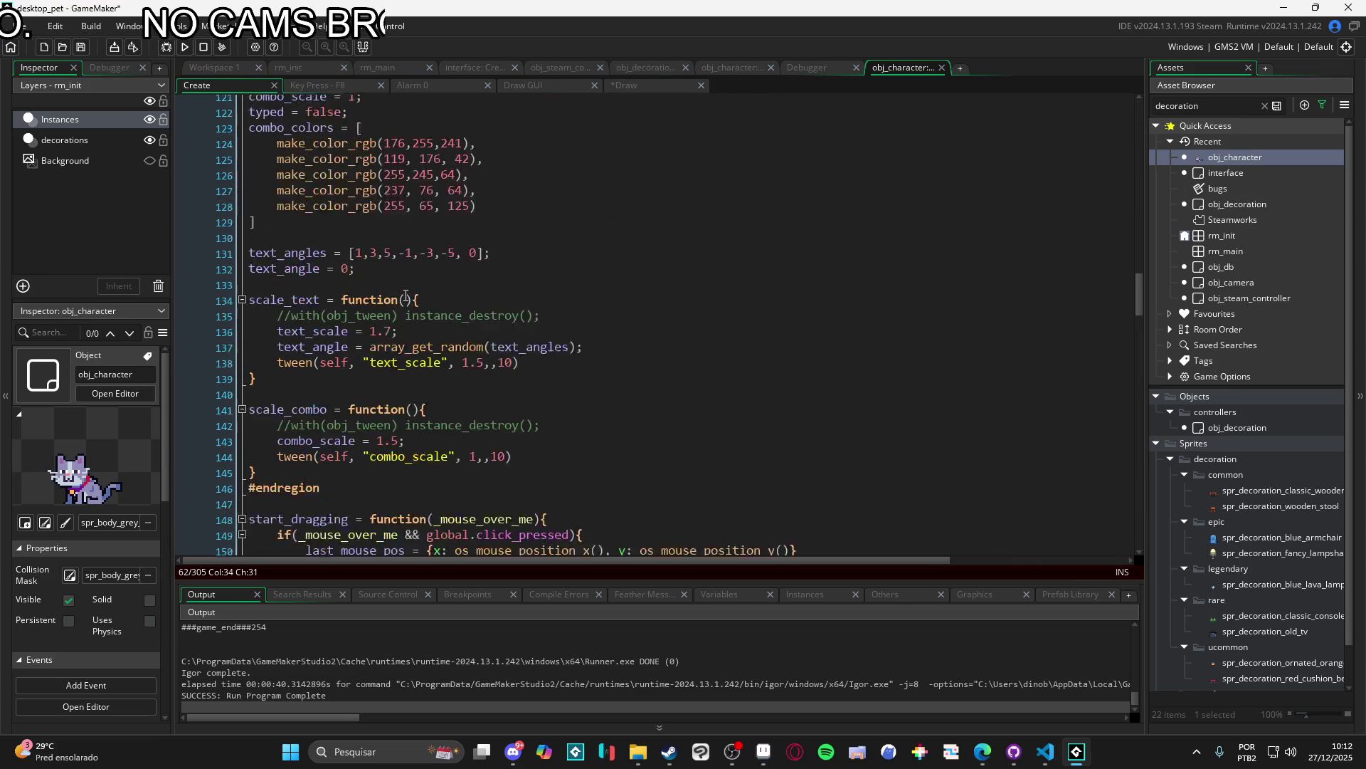
# Step: Review the draw_character function in Create alongside the Draw event code
pyautogui.scroll(-4, 406, 295)
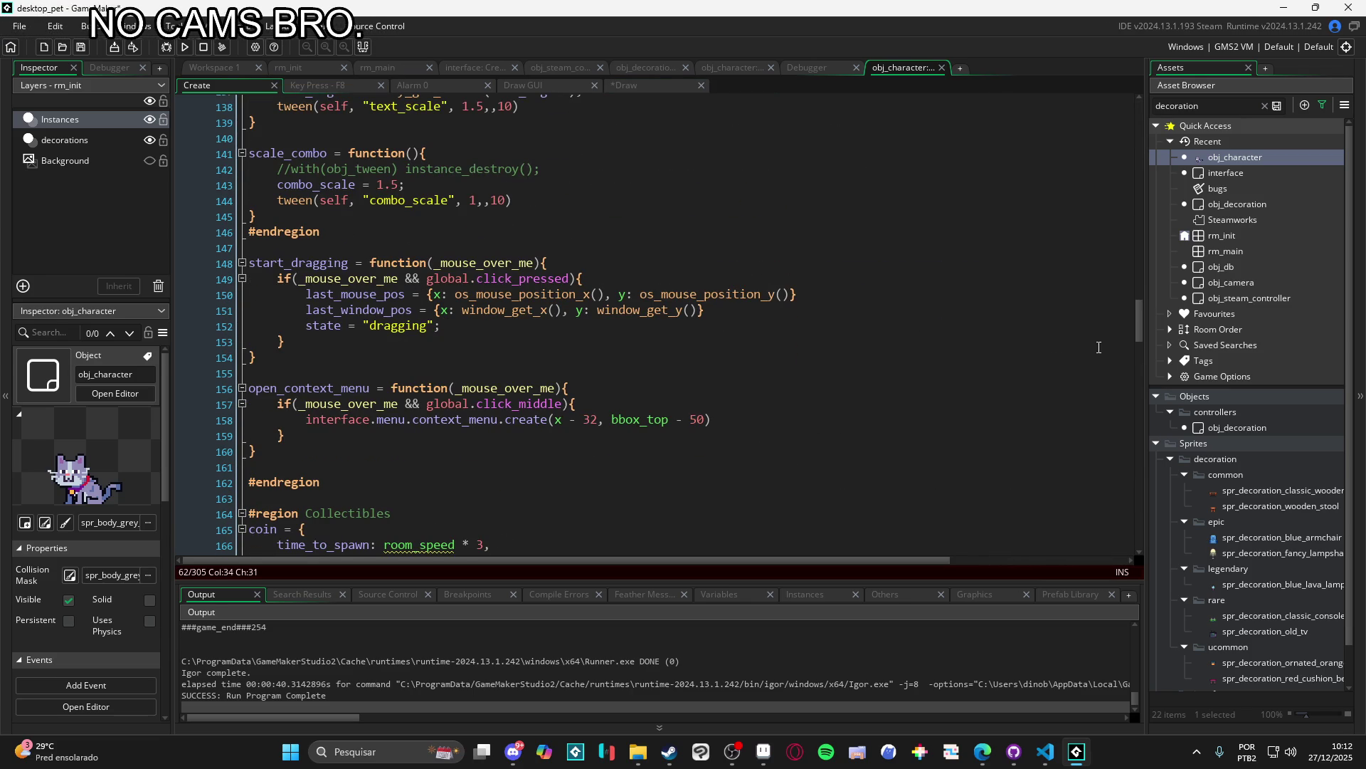
pyautogui.moveTo(1139, 333); pyautogui.dragTo(1123, 137)
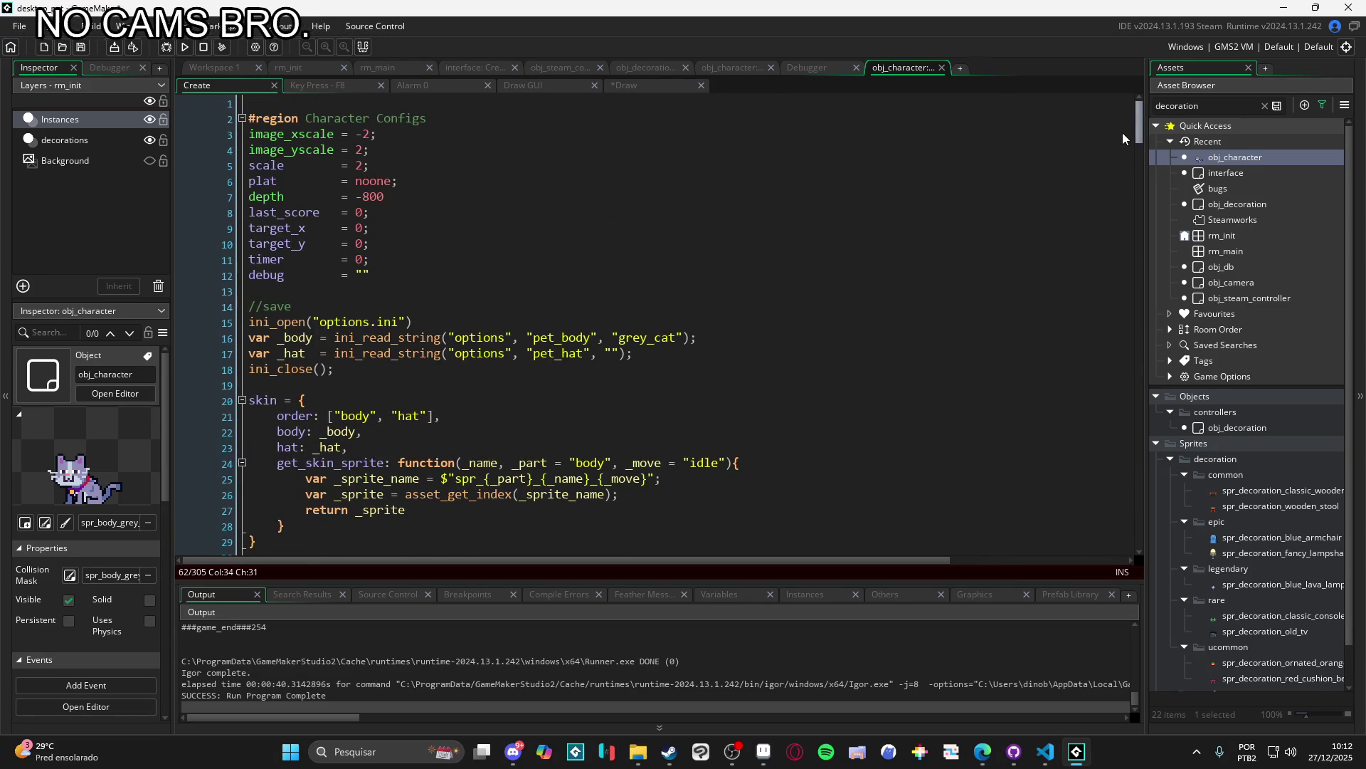
pyautogui.scroll(-11, 519, 288)
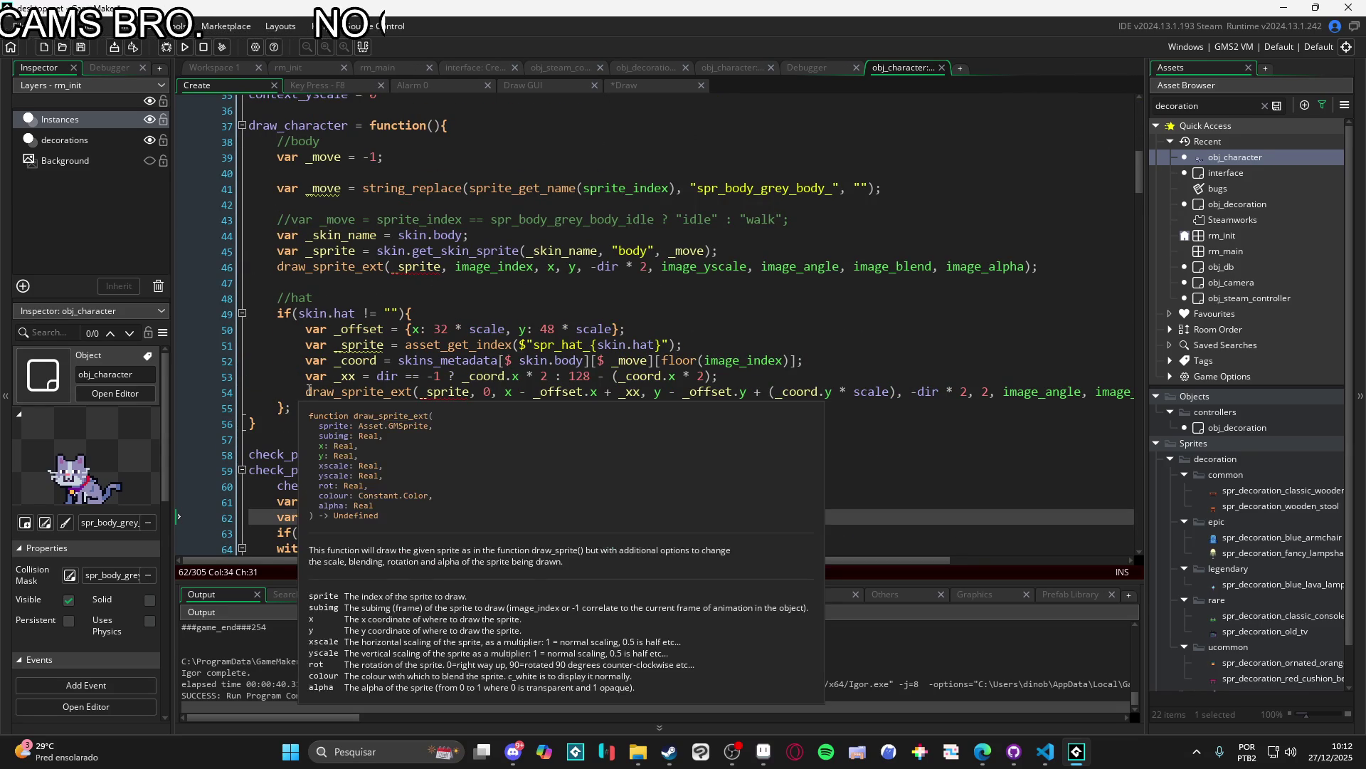
pyautogui.click(278, 410)
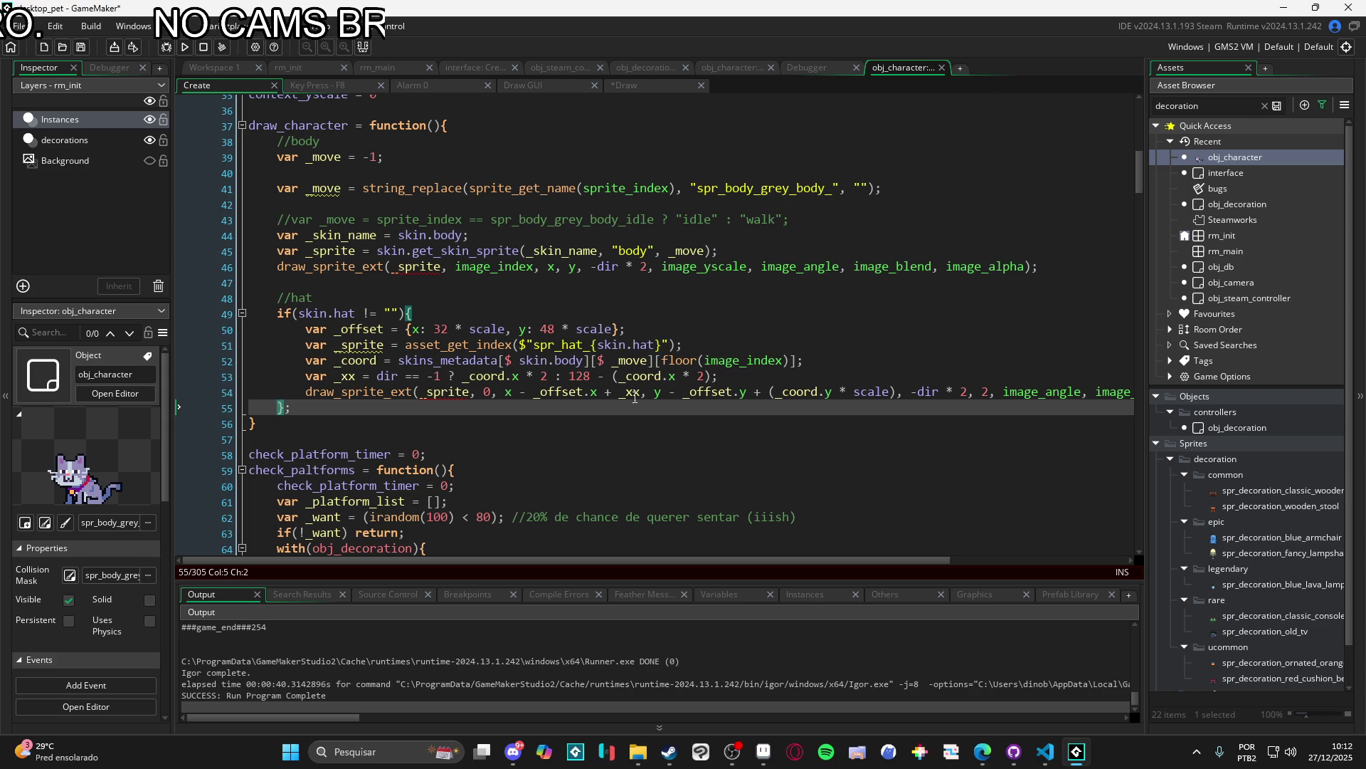
pyautogui.moveTo(719, 396)
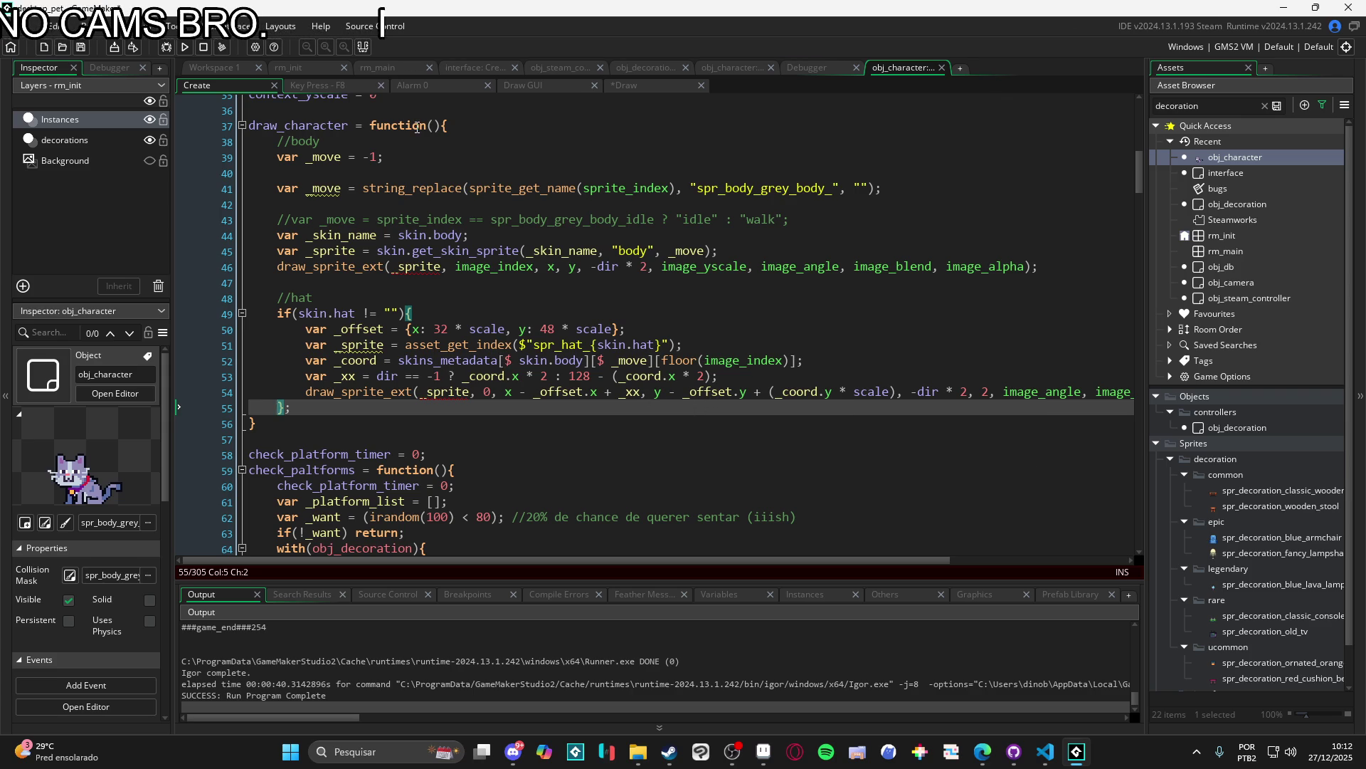
pyautogui.doubleClick(330, 126)
pyautogui.doubleClick(1249, 155)
pyautogui.doubleClick(455, 235)
pyautogui.scroll(2, 500, 230)
pyautogui.scroll(-4, 413, 313)
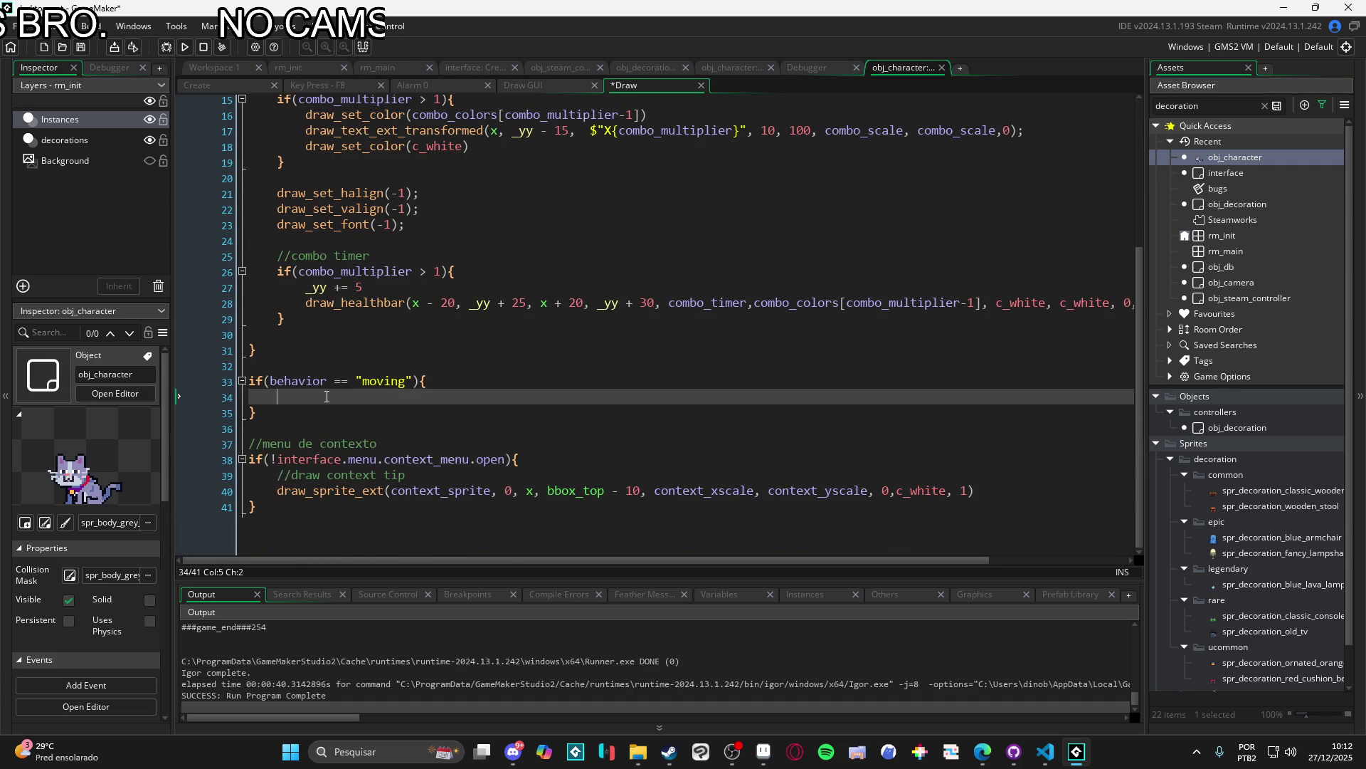
pyautogui.scroll(5, 328, 396)
pyautogui.scroll(-5, 342, 397)
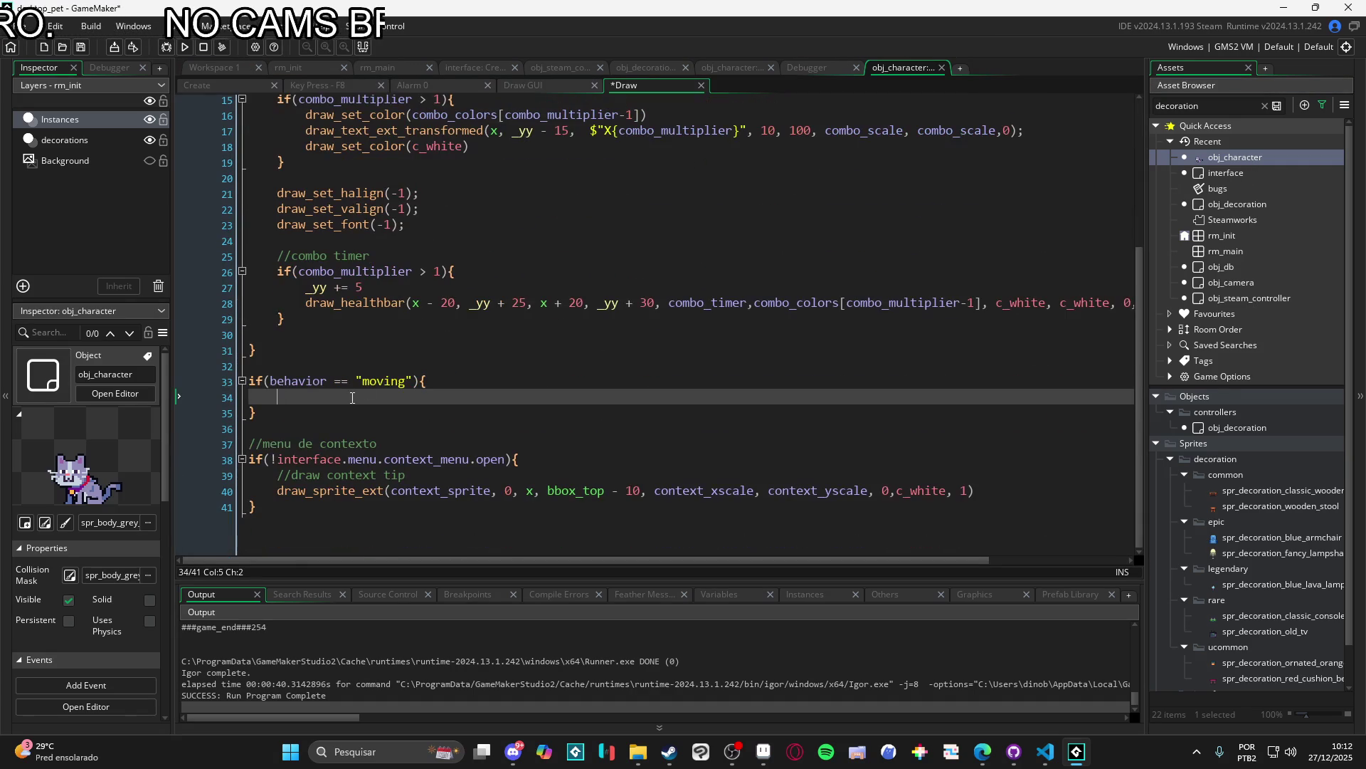
# Step: Select the whole draw_character function, lines 37–56
pyautogui.click(228, 90)
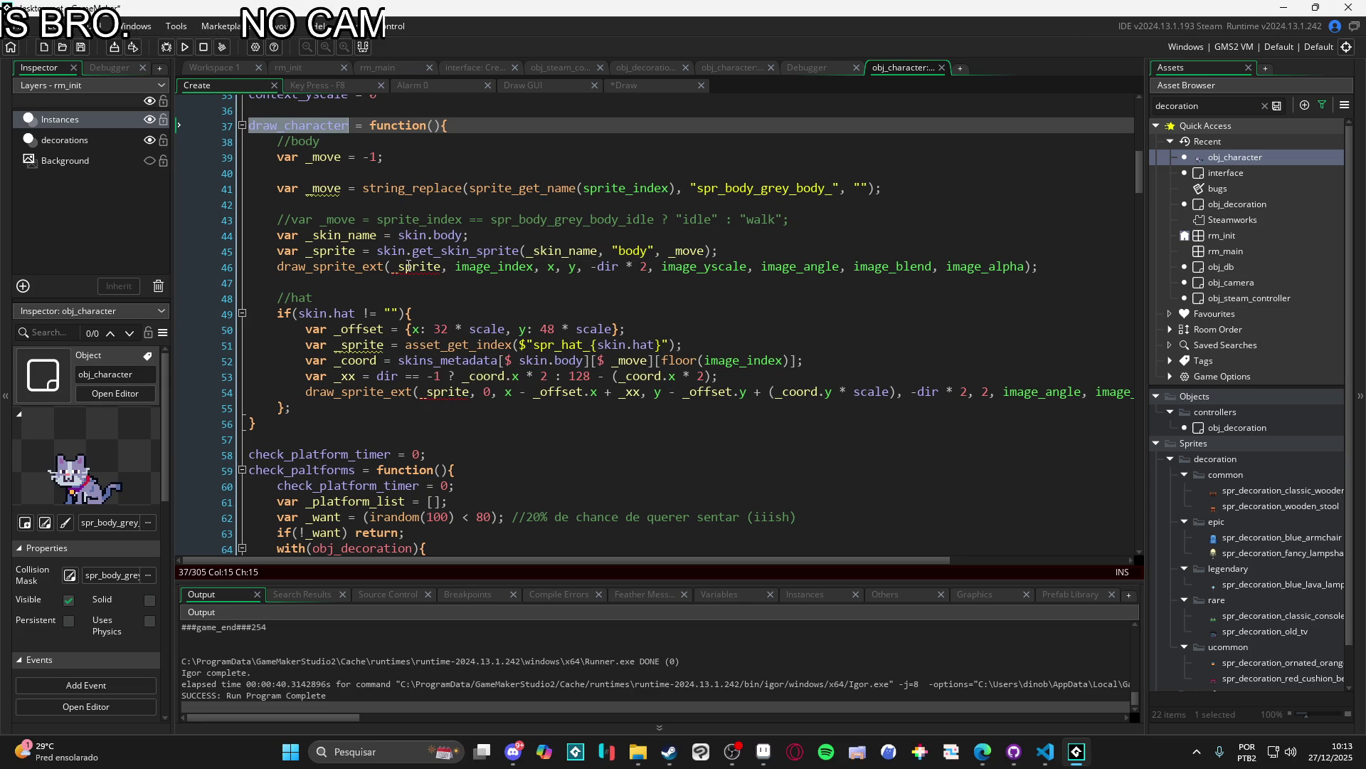
pyautogui.click(626, 391)
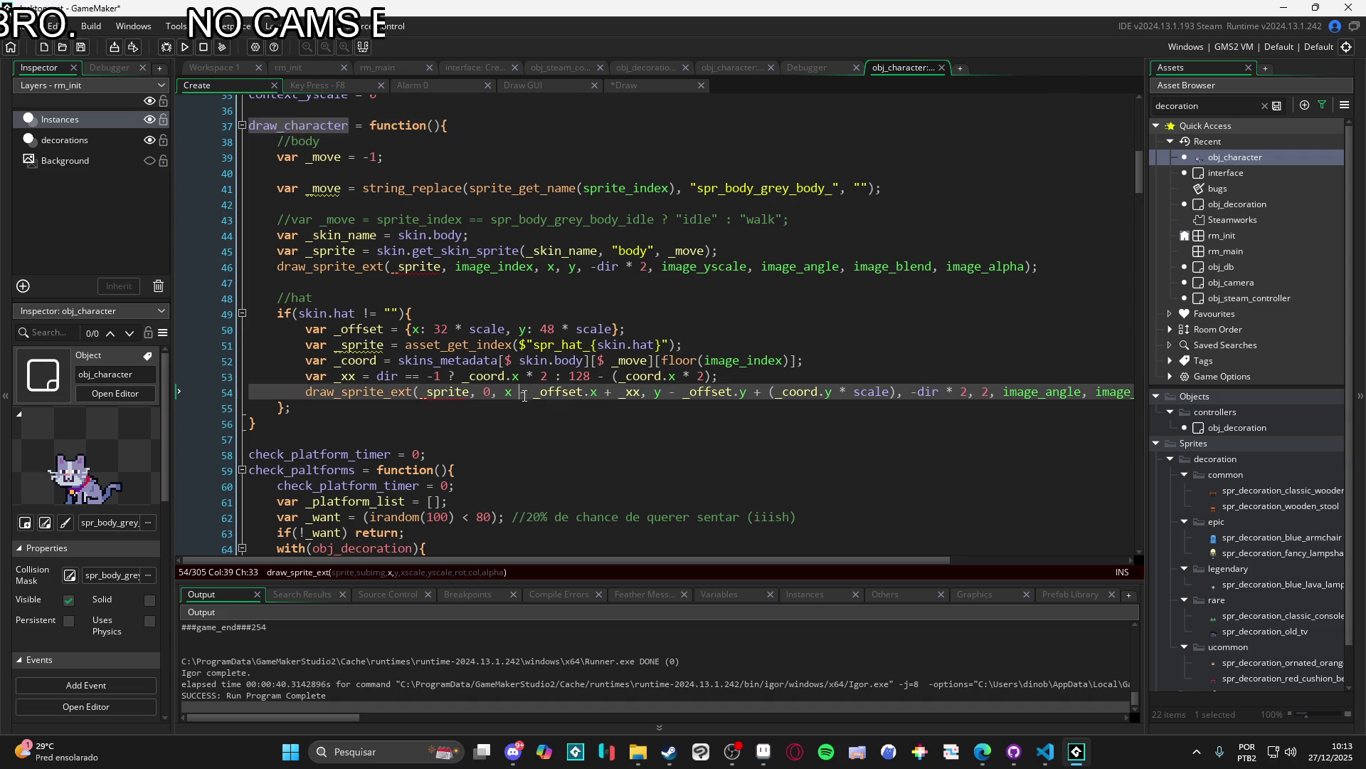
pyautogui.click(397, 421)
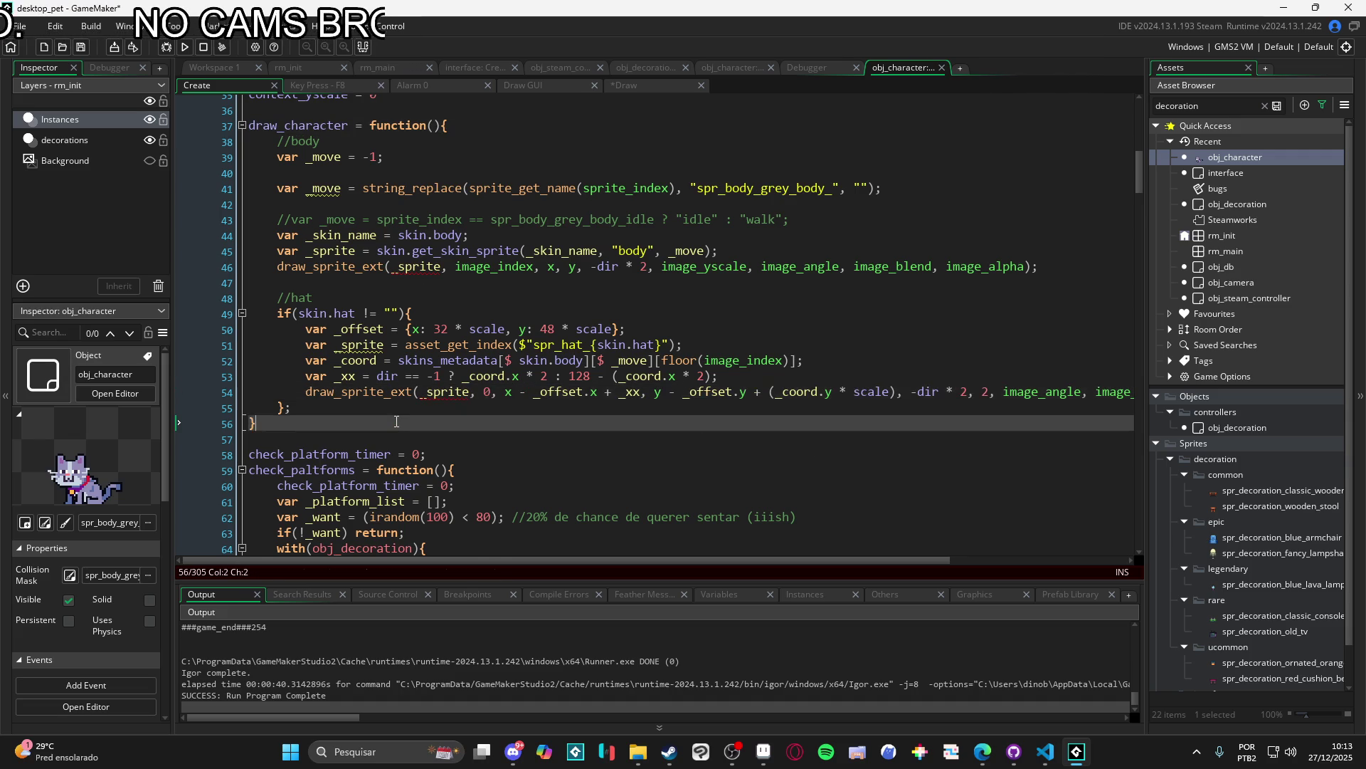
pyautogui.moveTo(396, 421); pyautogui.dragTo(243, 126)
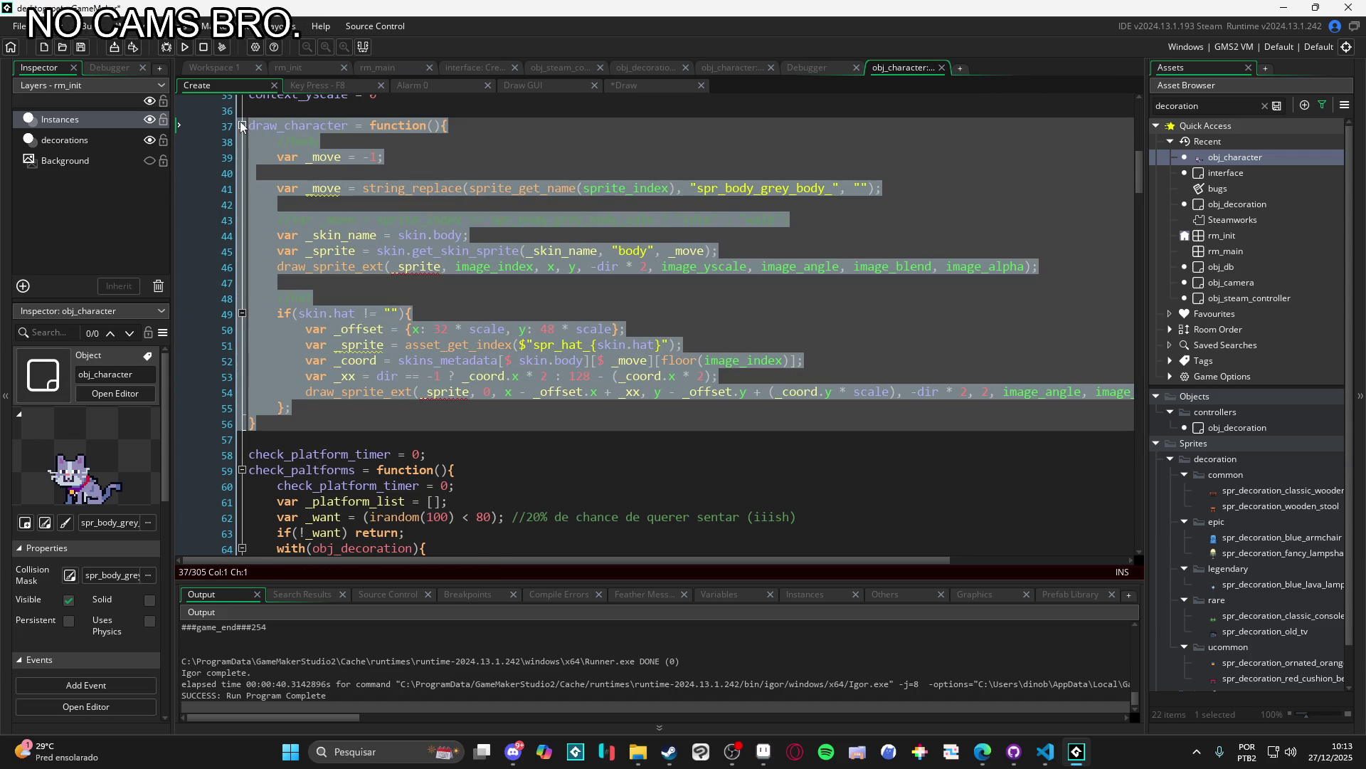
# Step: Duplicate the draw_character function and rename the copy draw_moving_character
pyautogui.hotkey('ctrl', 'd')
pyautogui.scroll(7, 308, 255)
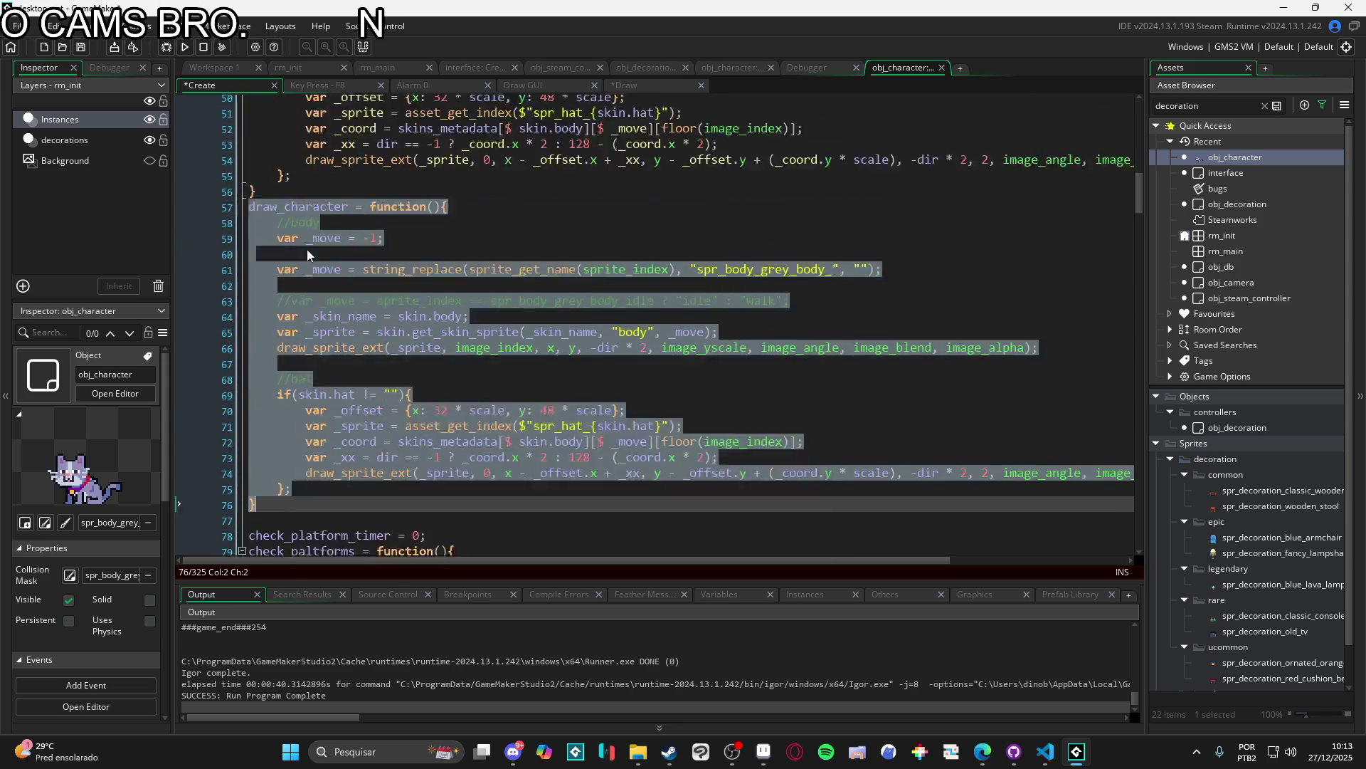
pyautogui.scroll(2, 309, 255)
pyautogui.click(308, 271)
pyautogui.press('Return')
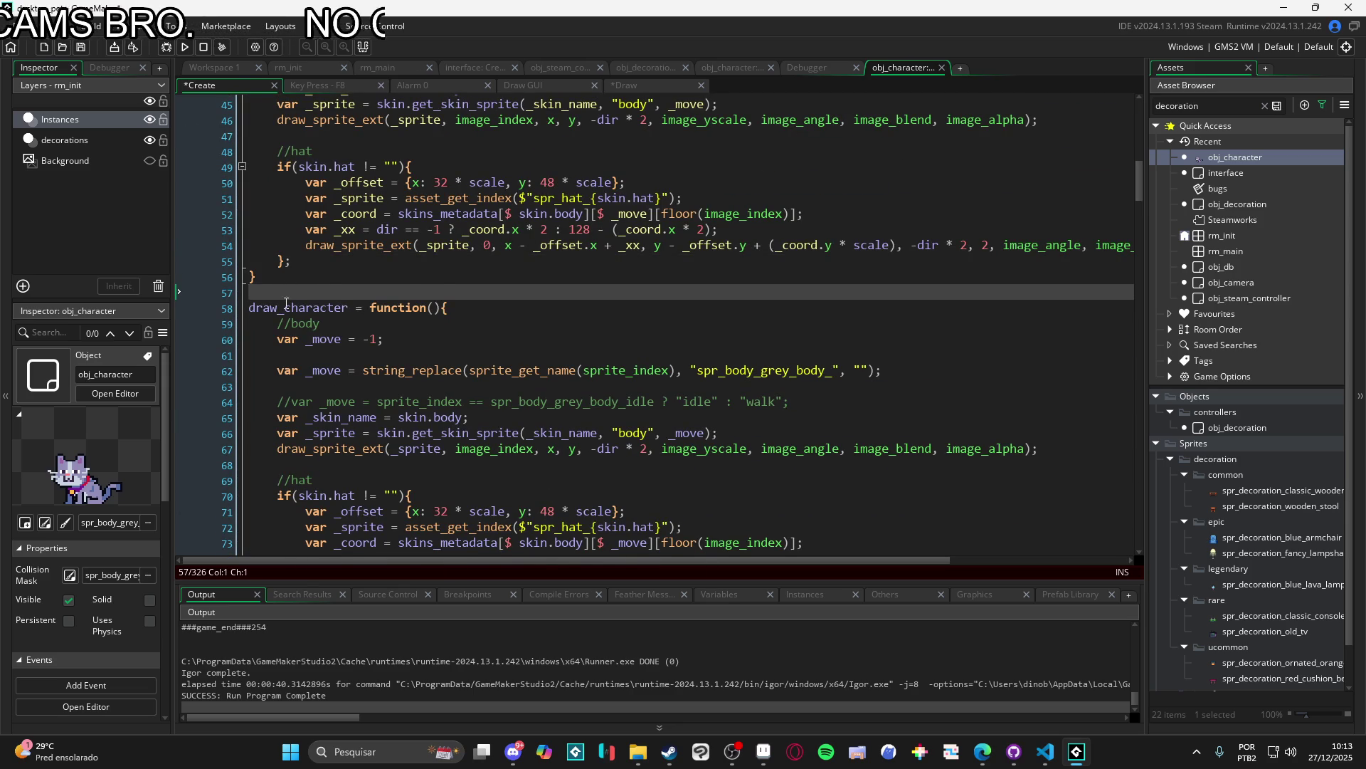
pyautogui.click(284, 307)
pyautogui.write('moving_')
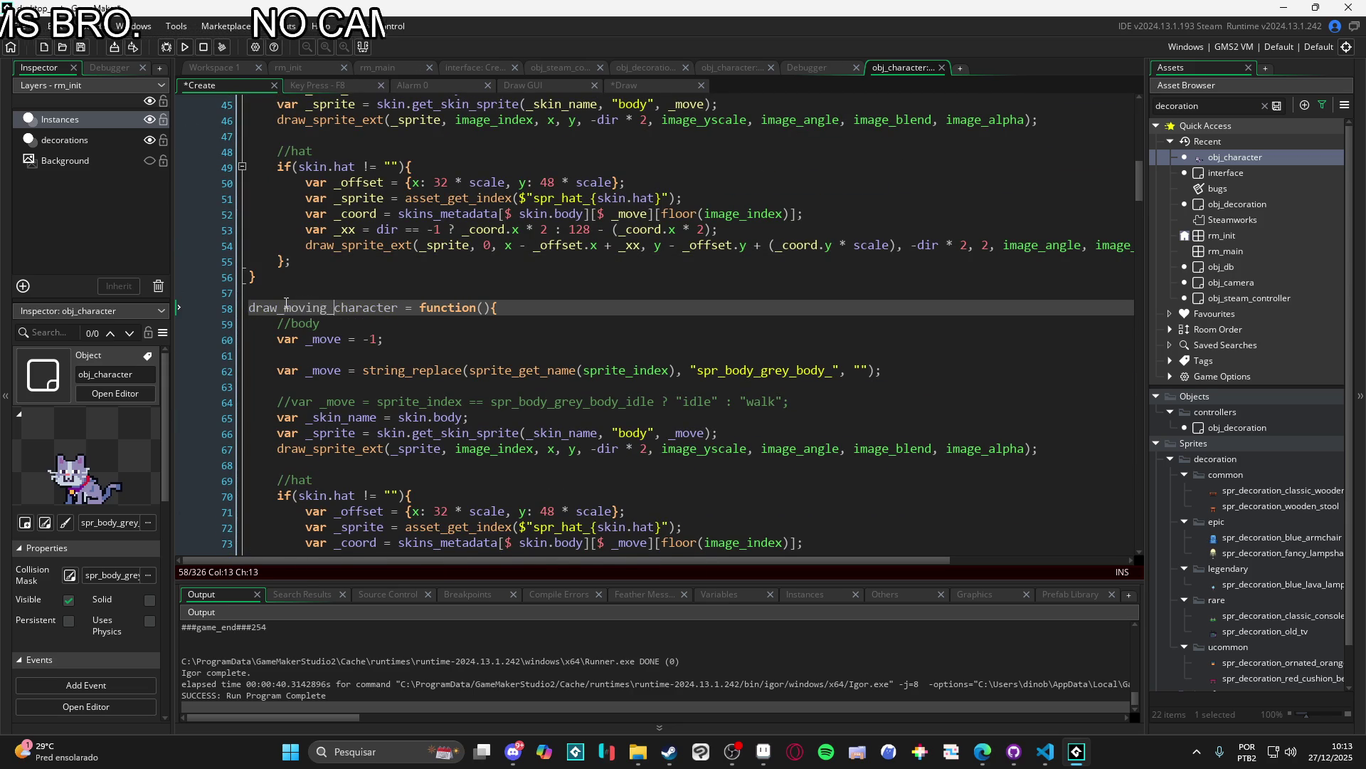
# Step: In the copy, draw the hat at mouse_x and mouse_y instead of its old coordinates
pyautogui.scroll(-3, 585, 278)
pyautogui.click(614, 278)
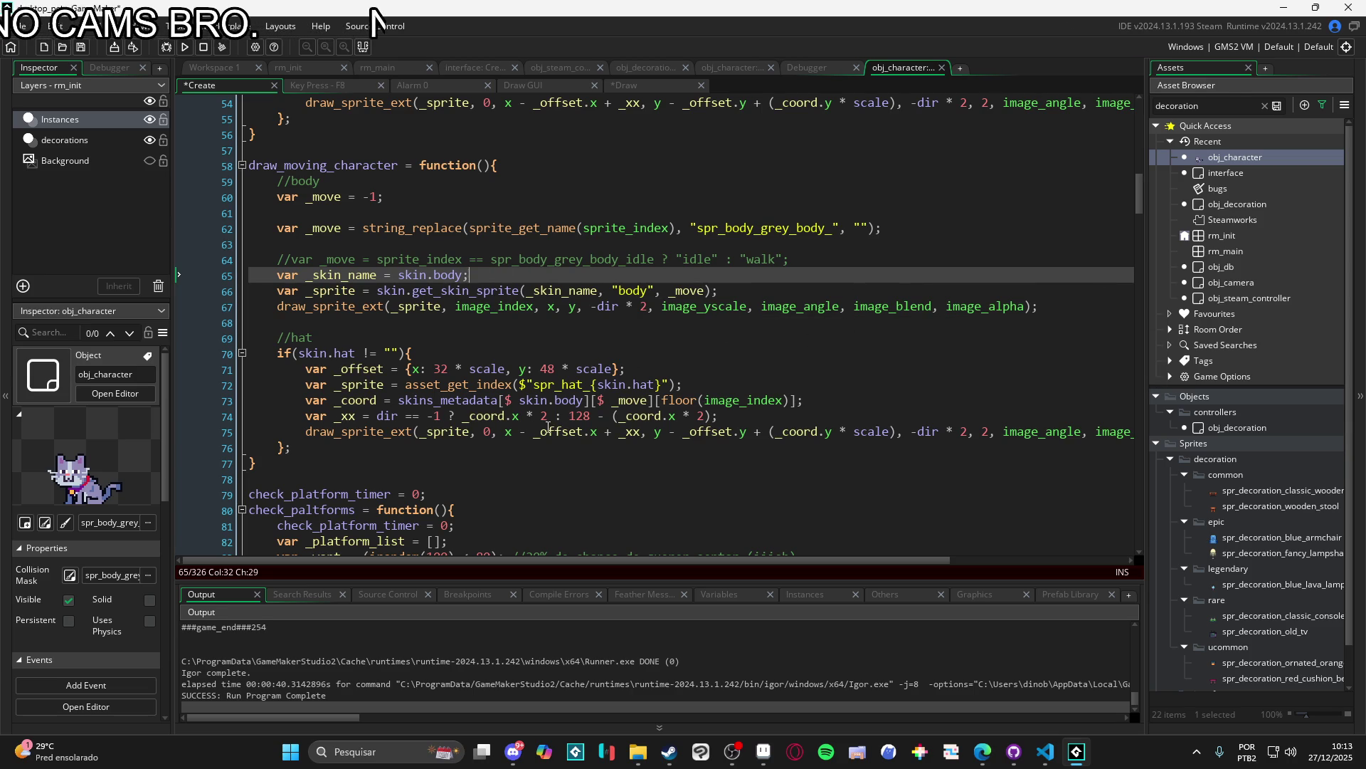
pyautogui.moveTo(505, 434)
pyautogui.mouseDown()
pyautogui.moveTo(897, 439)
pyautogui.moveTo(629, 443)
pyautogui.mouseUp()
pyautogui.moveTo(645, 441); pyautogui.dragTo(608, 431)
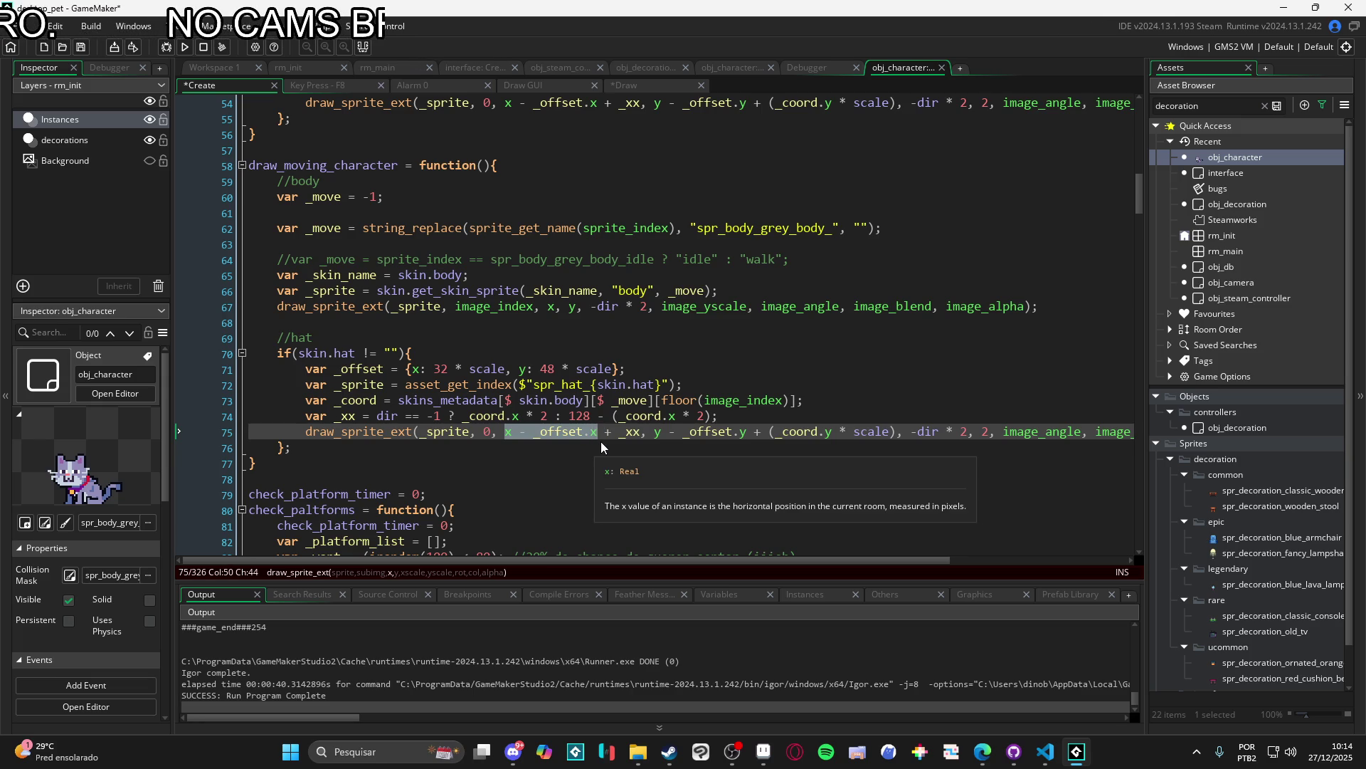
pyautogui.keyDown('shift'); pyautogui.click(508, 449); pyautogui.keyUp('shift')
pyautogui.click(509, 434)
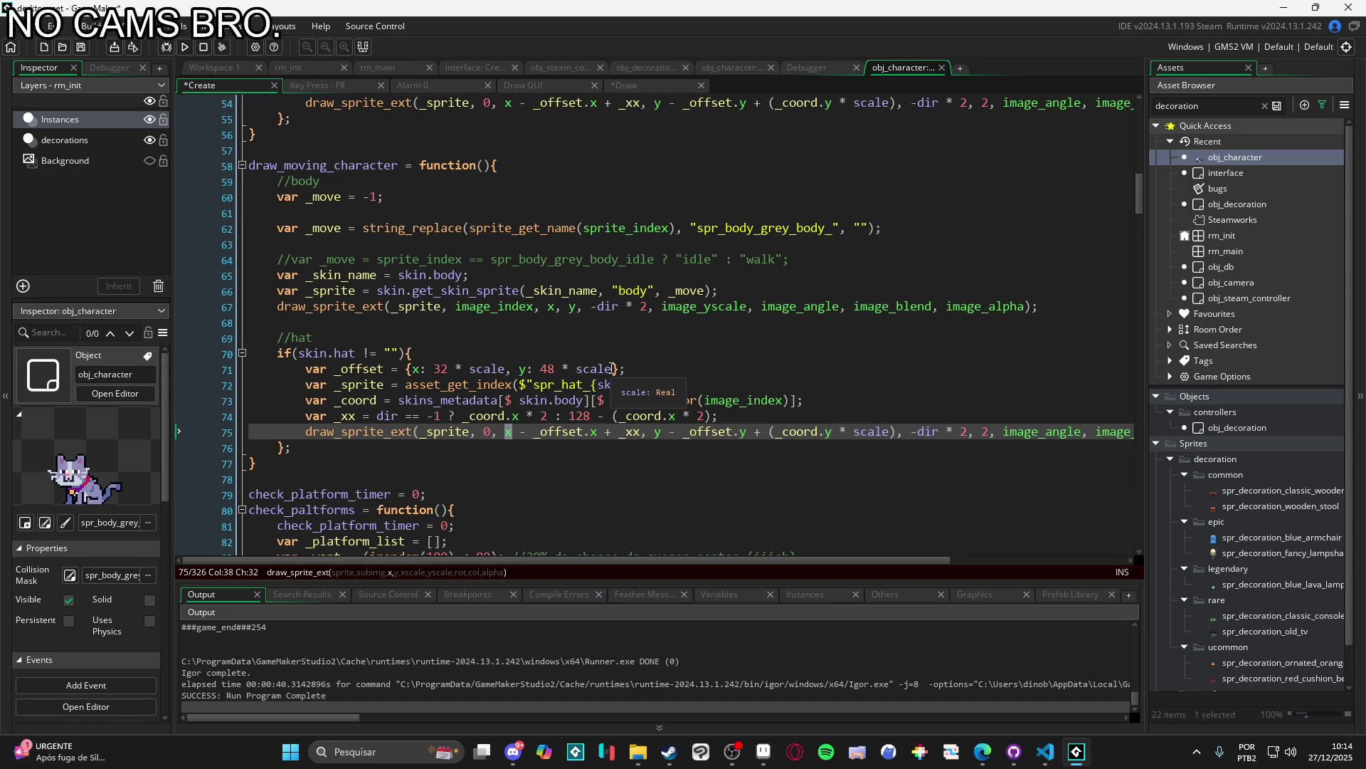
pyautogui.write('mouse_')
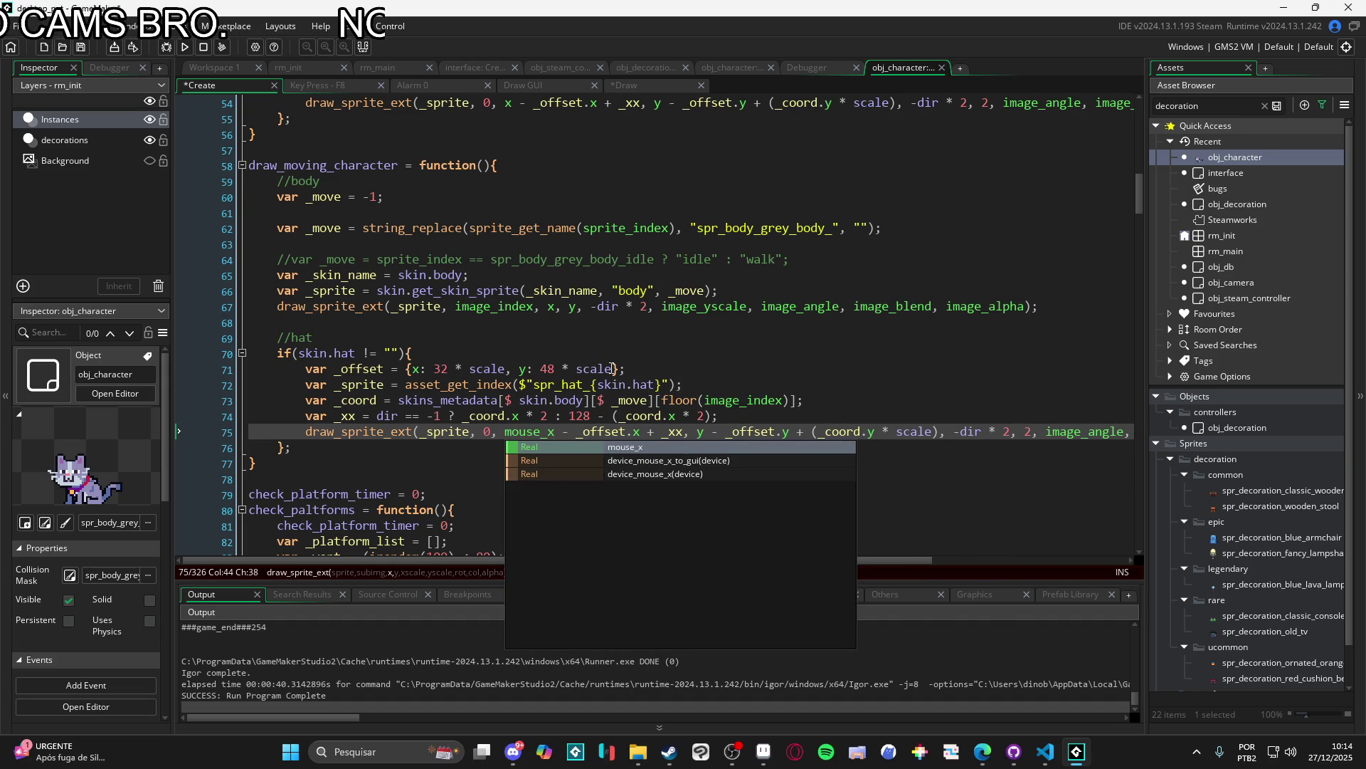
pyautogui.press('Right')
pyautogui.press('Right')
pyautogui.press('Right')
pyautogui.press('Delete')
pyautogui.write('mouse_y')
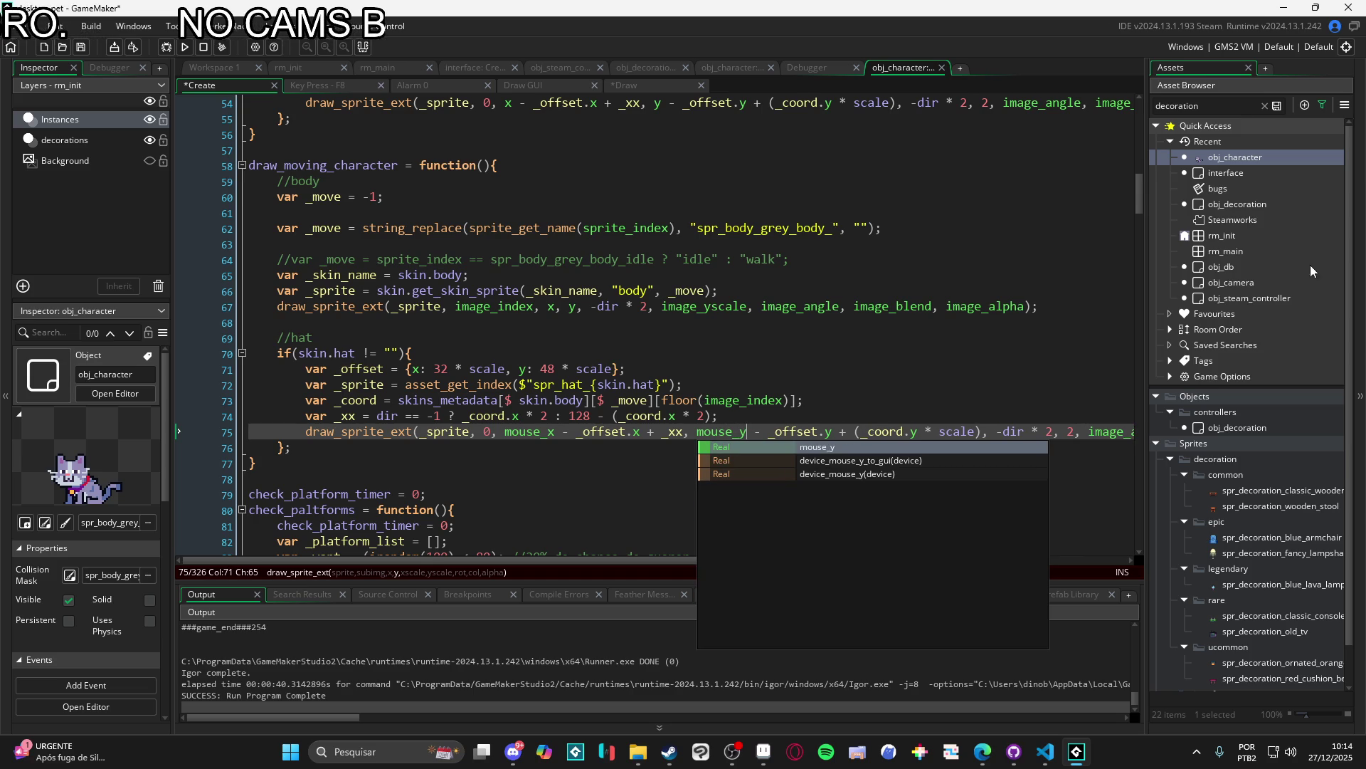
# Step: Replace the hat line's image_alpha argument and save the Create code
pyautogui.click(619, 431)
pyautogui.hscroll(4, 656, 419)
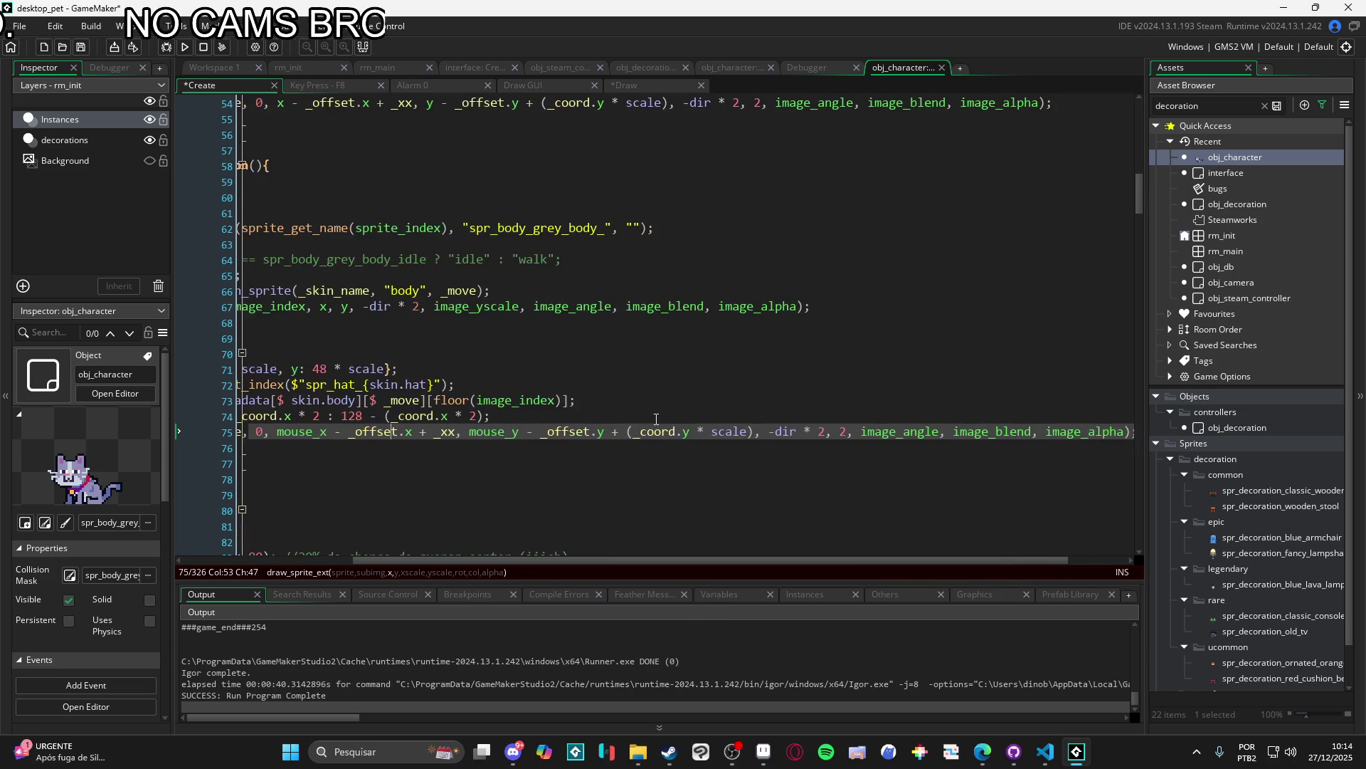
pyautogui.doubleClick(1079, 432)
pyautogui.write('.')
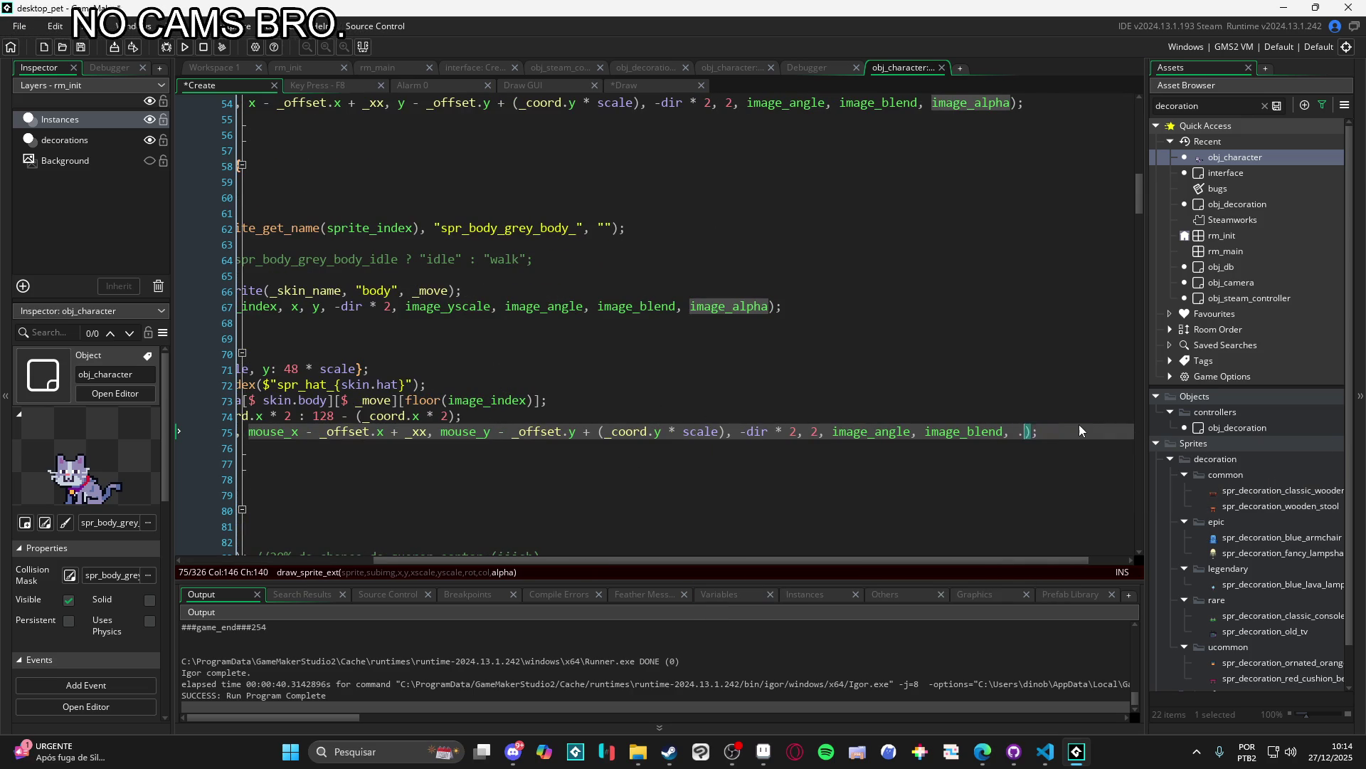
pyautogui.press('Right')
pyautogui.hotkey('ctrl', 's')
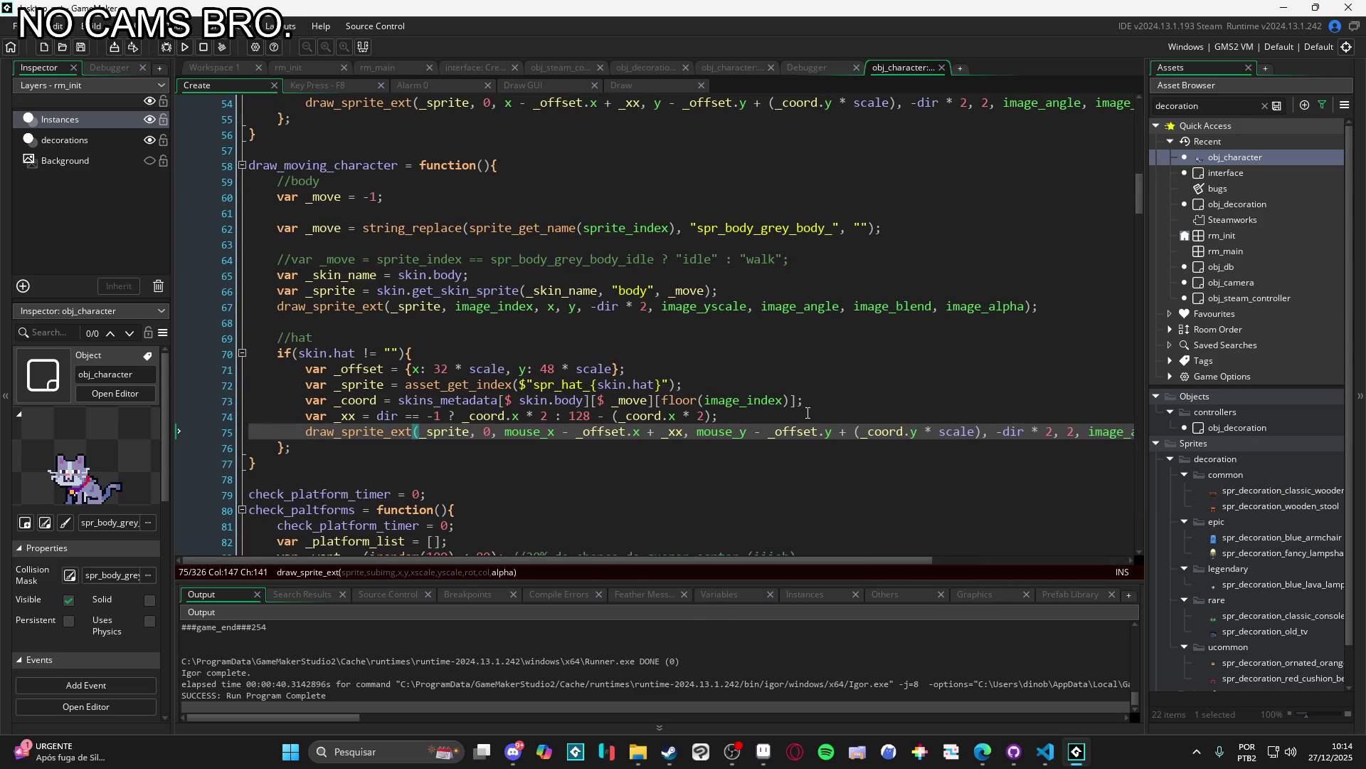
# Step: Call draw_moving_character in the Draw event's moving block and run the game with F5
pyautogui.doubleClick(334, 164)
pyautogui.hotkey('ctrl', 'c')
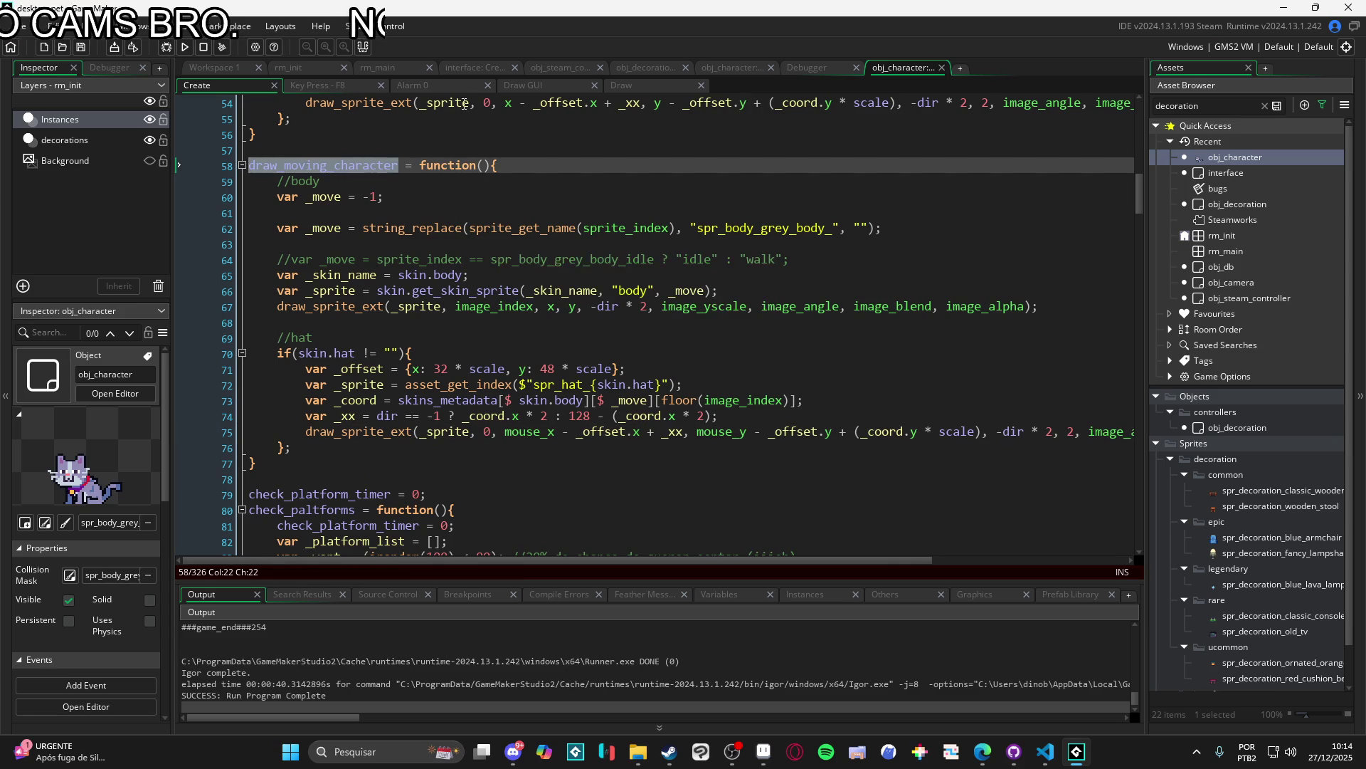
pyautogui.click(638, 88)
pyautogui.hotkey('ctrl', 'v')
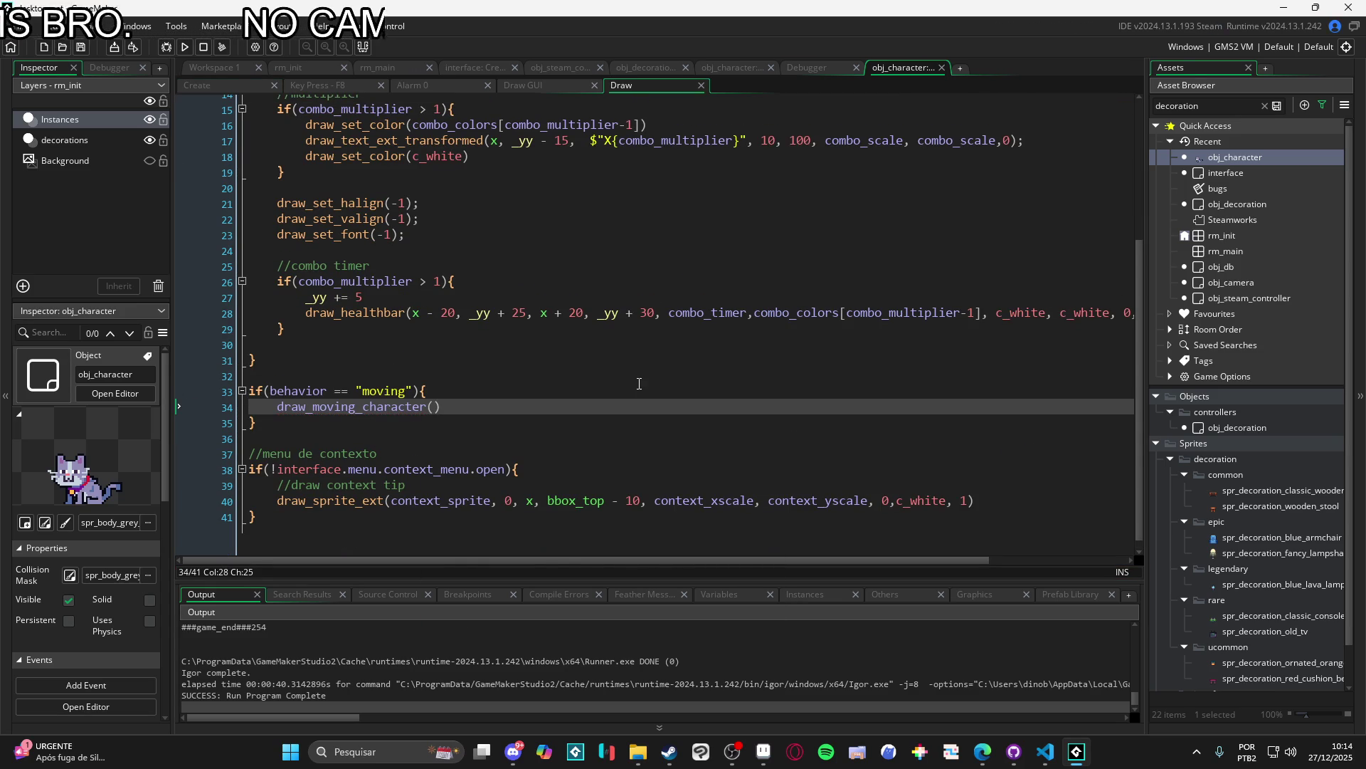
pyautogui.press('F5')
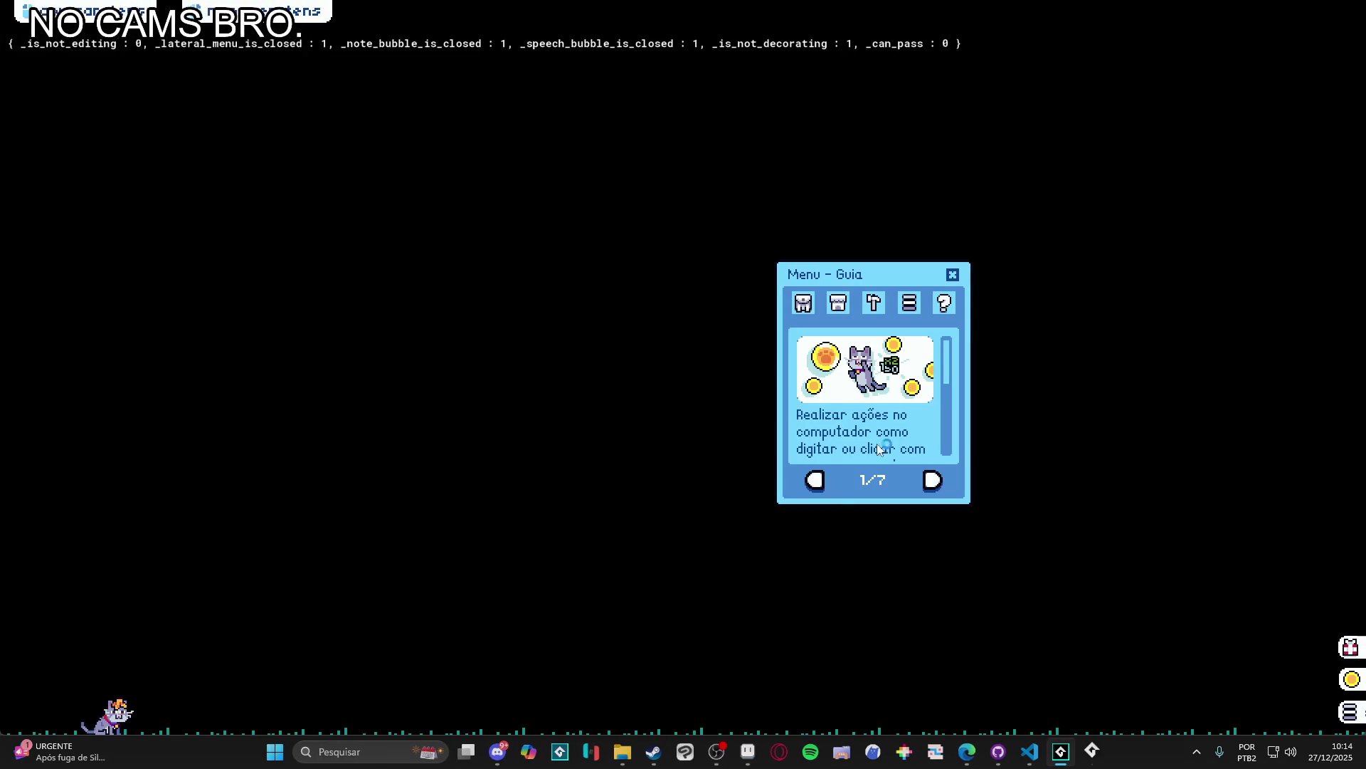
# Step: Close the Menu - Guia panel, try Mover on the pet, then close the game window
pyautogui.click(954, 275)
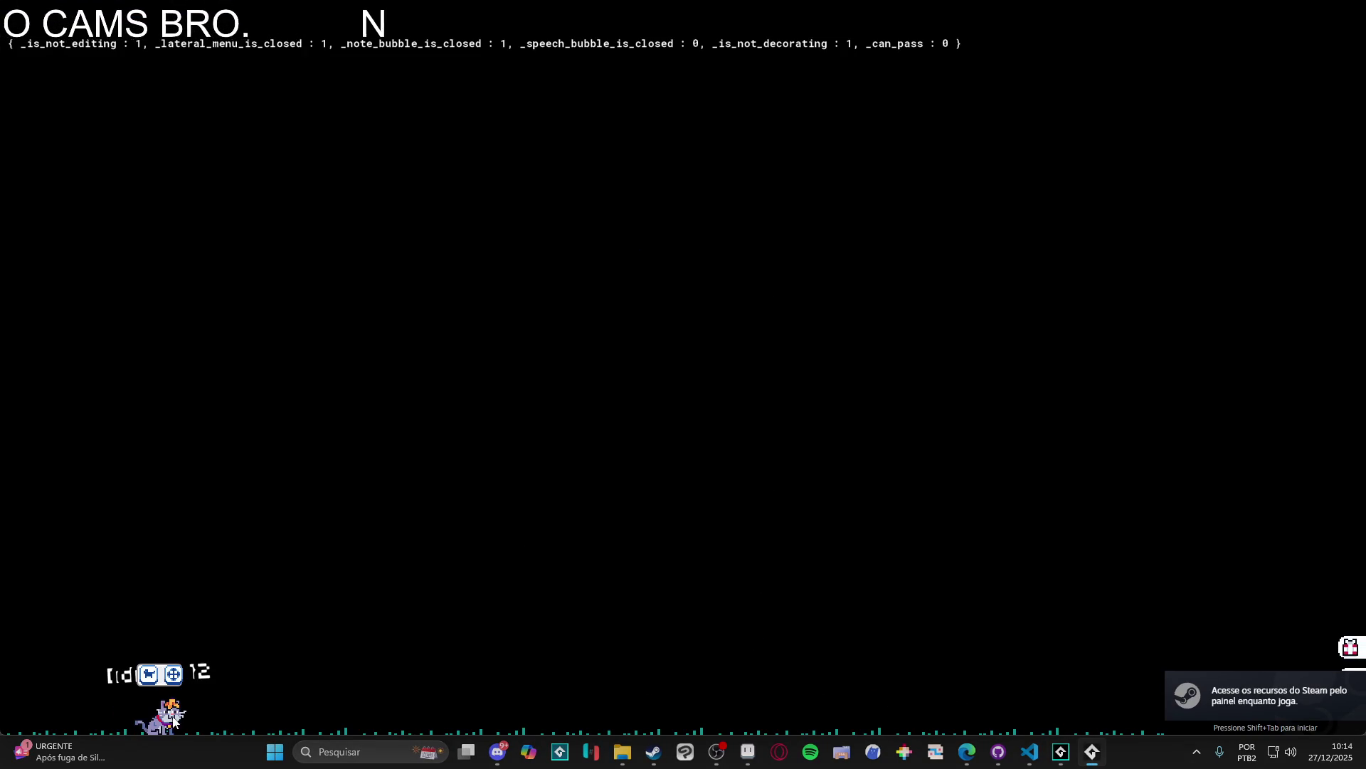
pyautogui.click(172, 676)
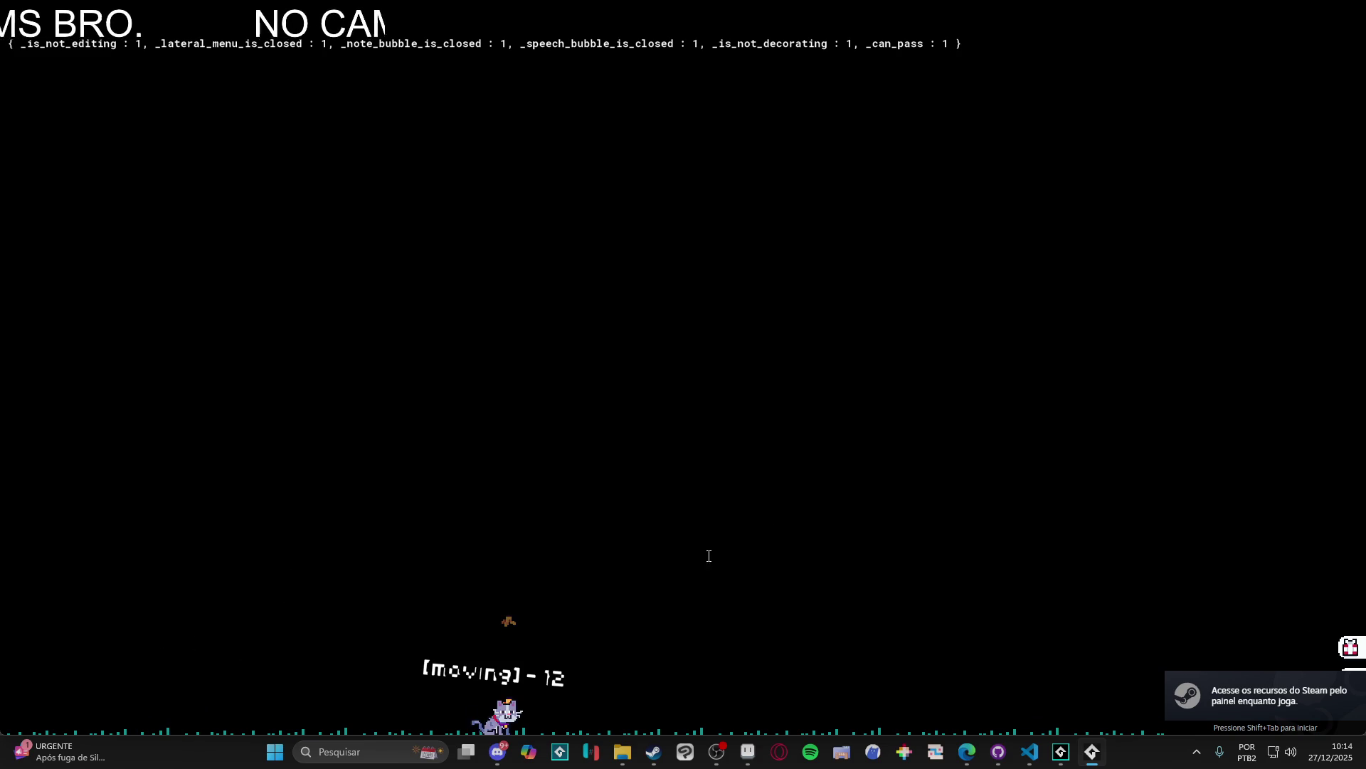
pyautogui.moveTo(498, 720)
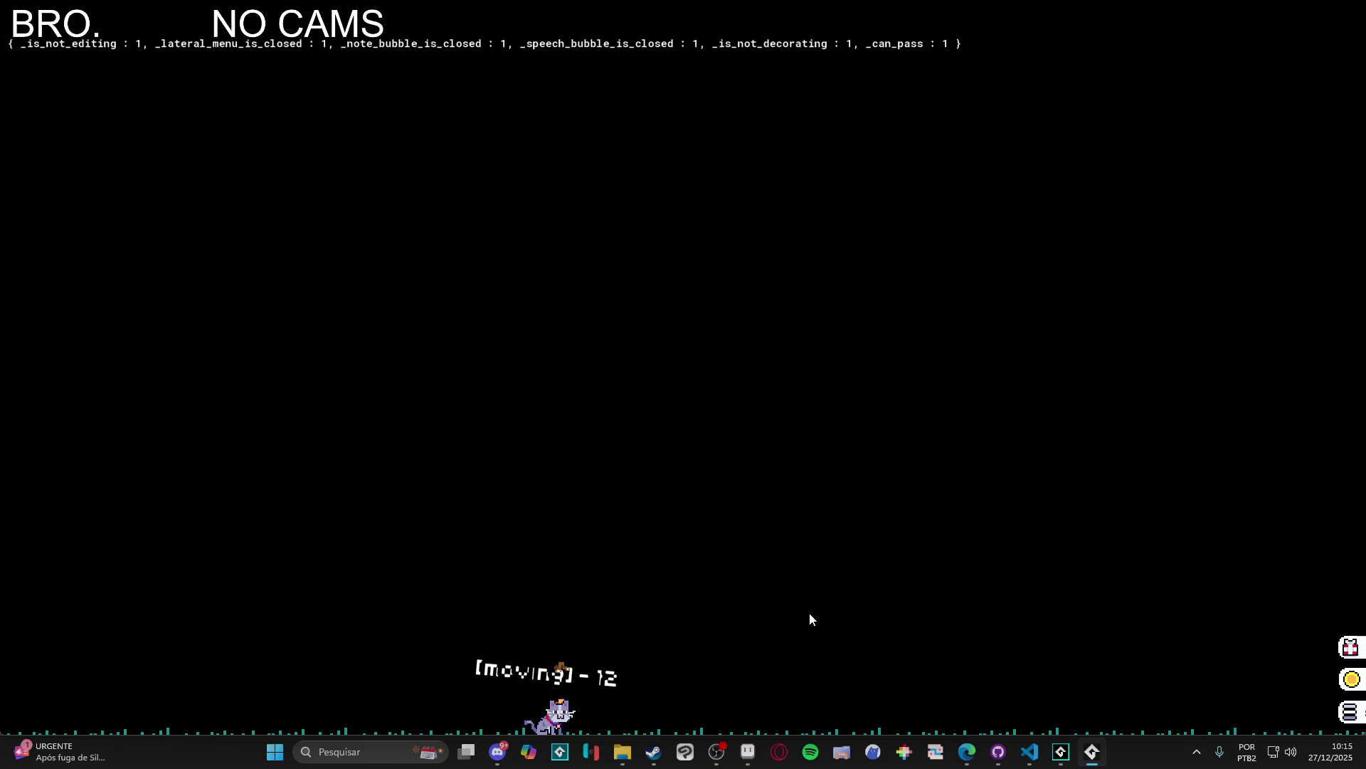
pyautogui.moveTo(1092, 767)
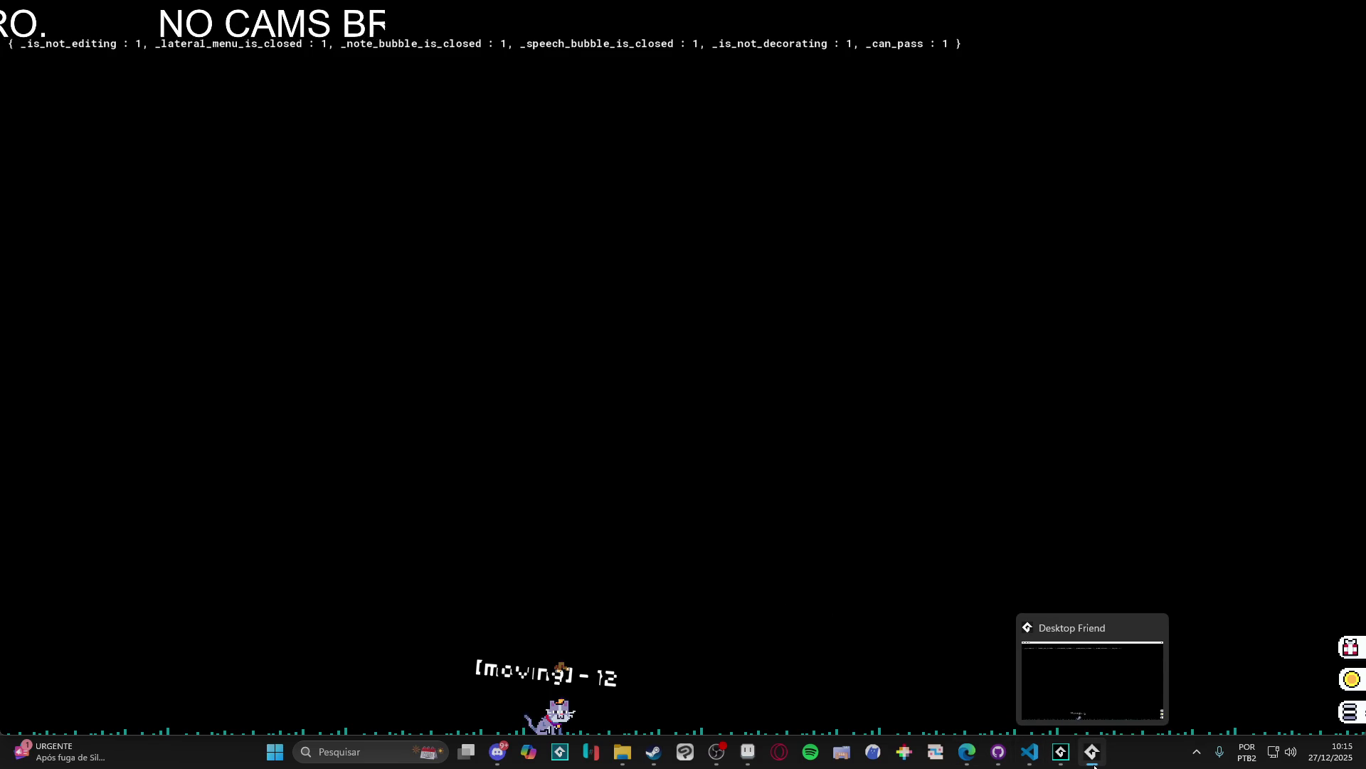
pyautogui.rightClick(1092, 767)
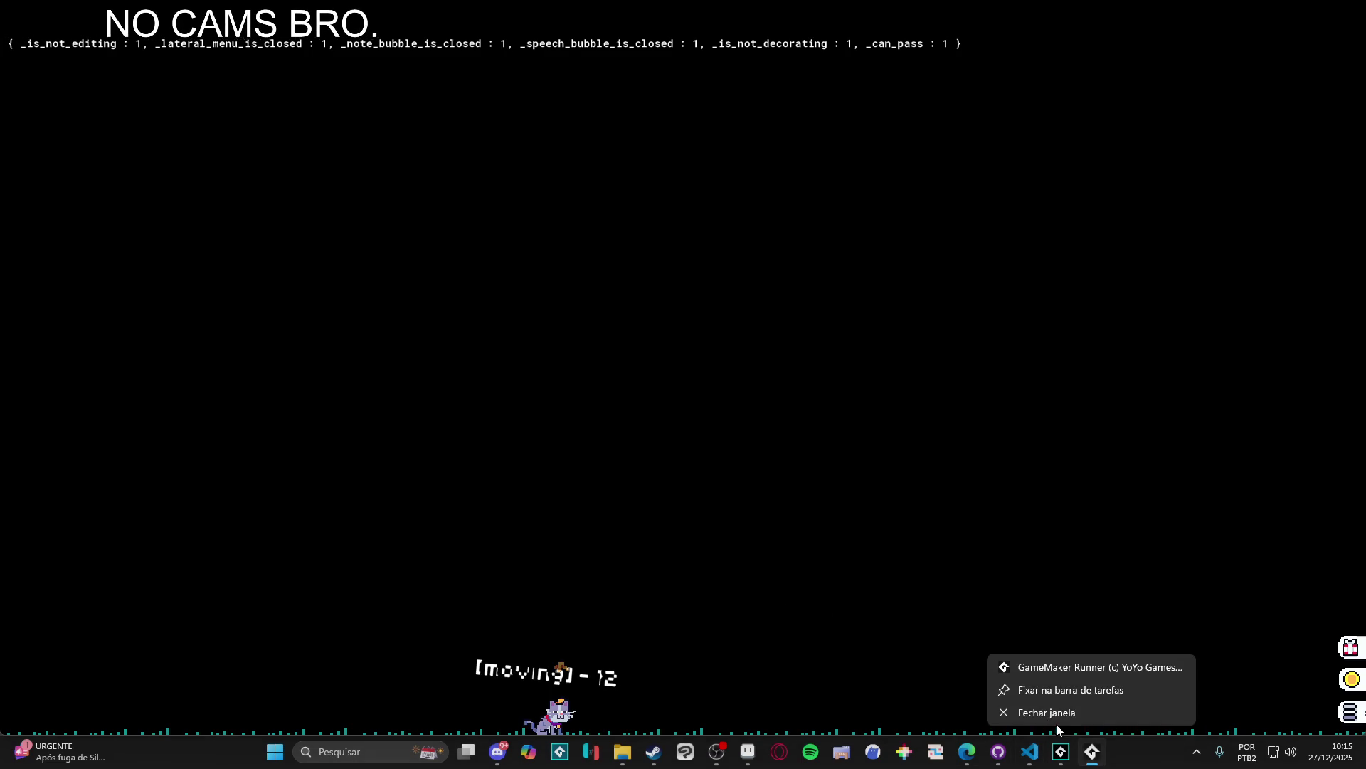
pyautogui.click(1028, 712)
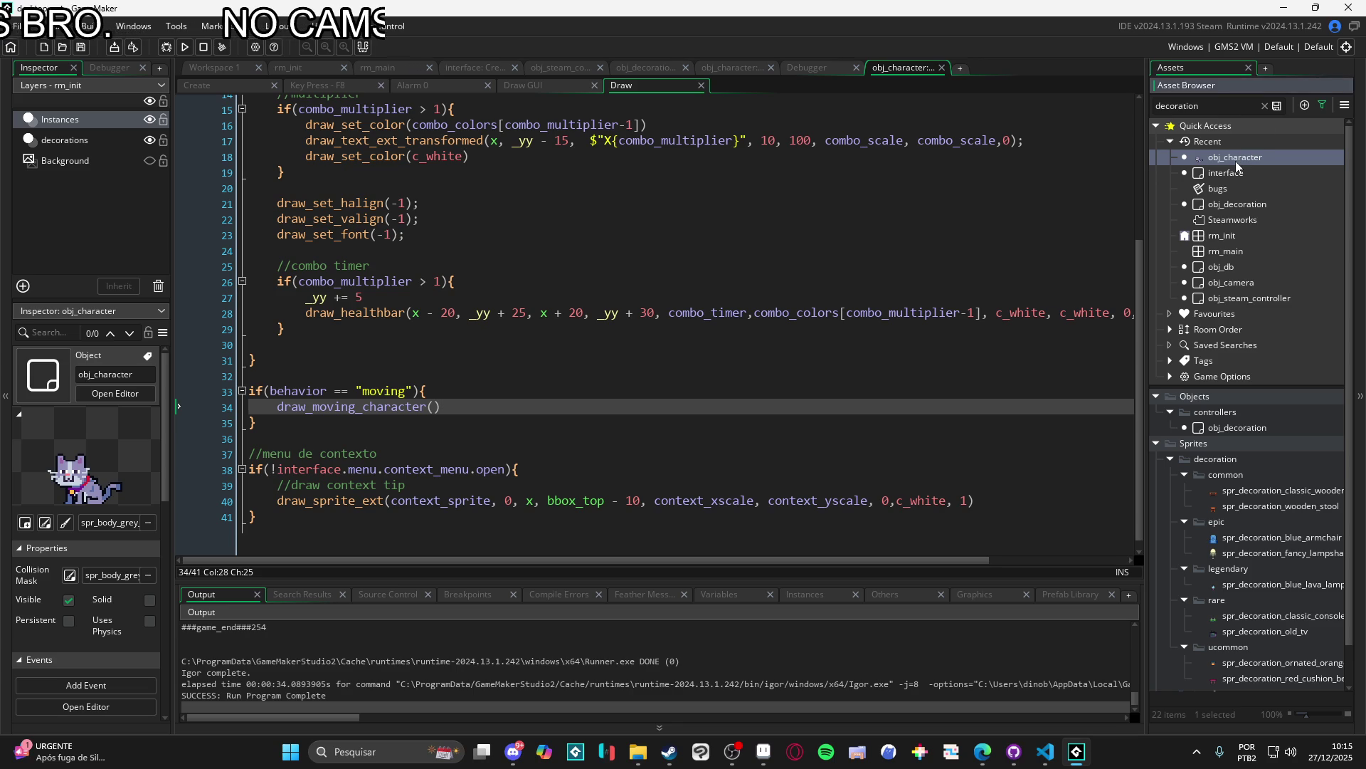
pyautogui.scroll(5, 1130, 248)
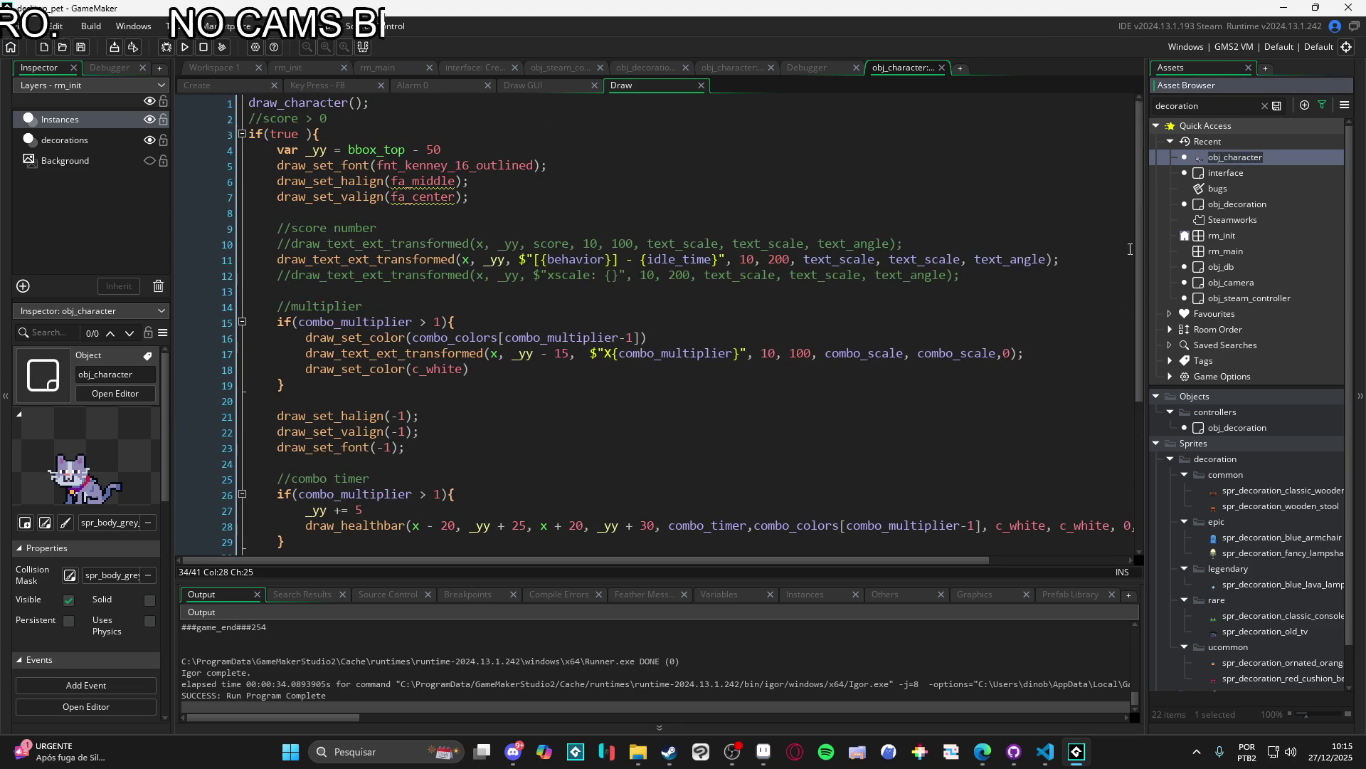
# Step: Open obj_character's Step event and scroll up to the _can_pass click-through lines
pyautogui.doubleClick(1246, 157)
pyautogui.doubleClick(447, 206)
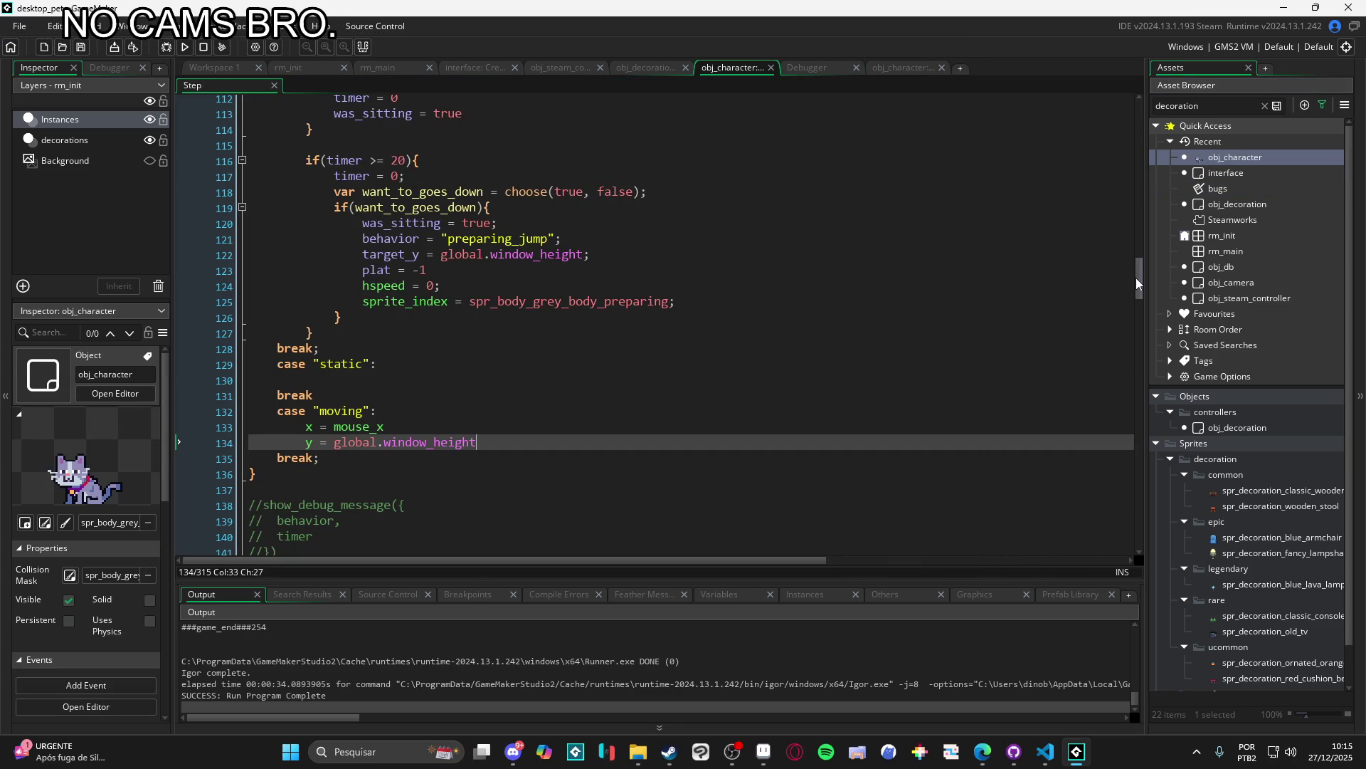
pyautogui.moveTo(1136, 278)
pyautogui.mouseDown()
pyautogui.moveTo(1133, 113)
pyautogui.moveTo(1111, 357)
pyautogui.mouseUp()
# Step: Write var _is_not_moving_character = behavior == "moving" on empty line 180
pyautogui.click(311, 291)
pyautogui.write('var _is_not_decorating = interface.menu.decoration.state == "idle')
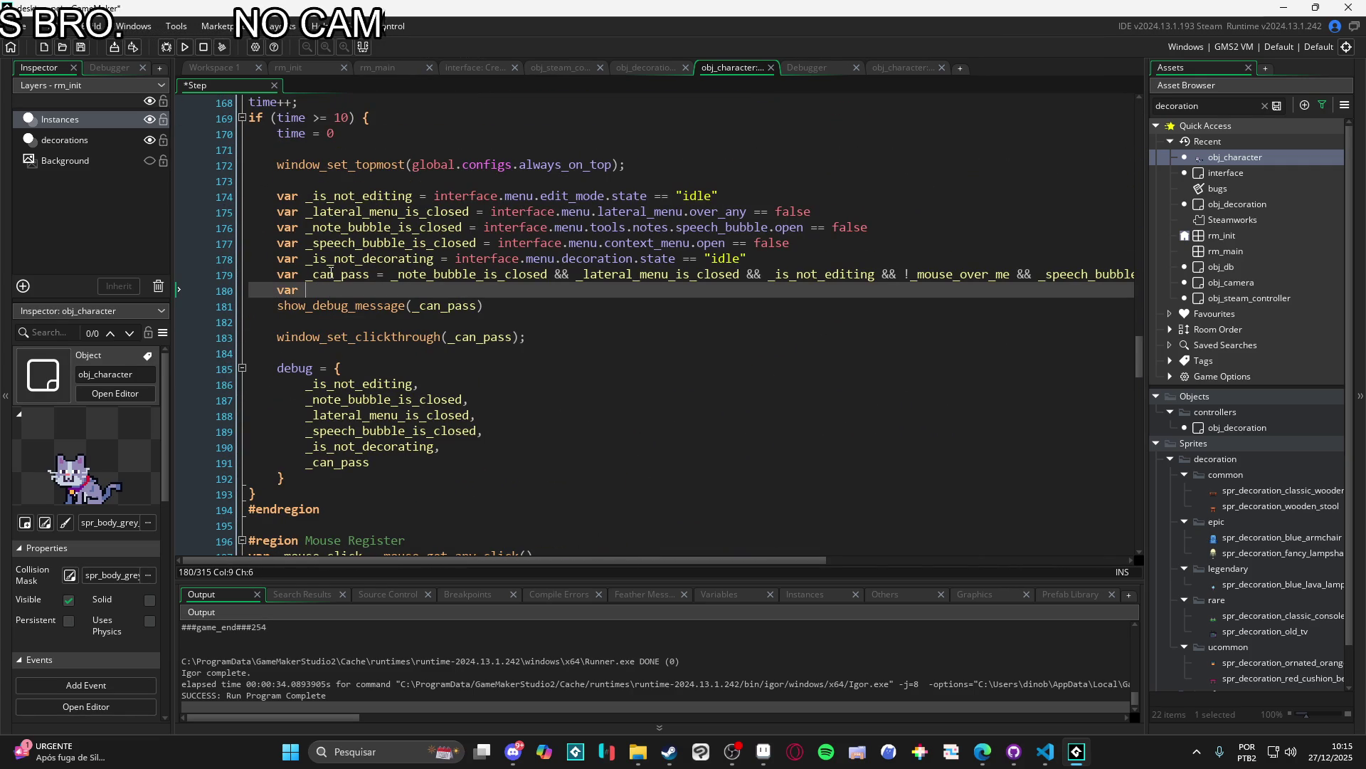
pyautogui.write('moving_character = ')
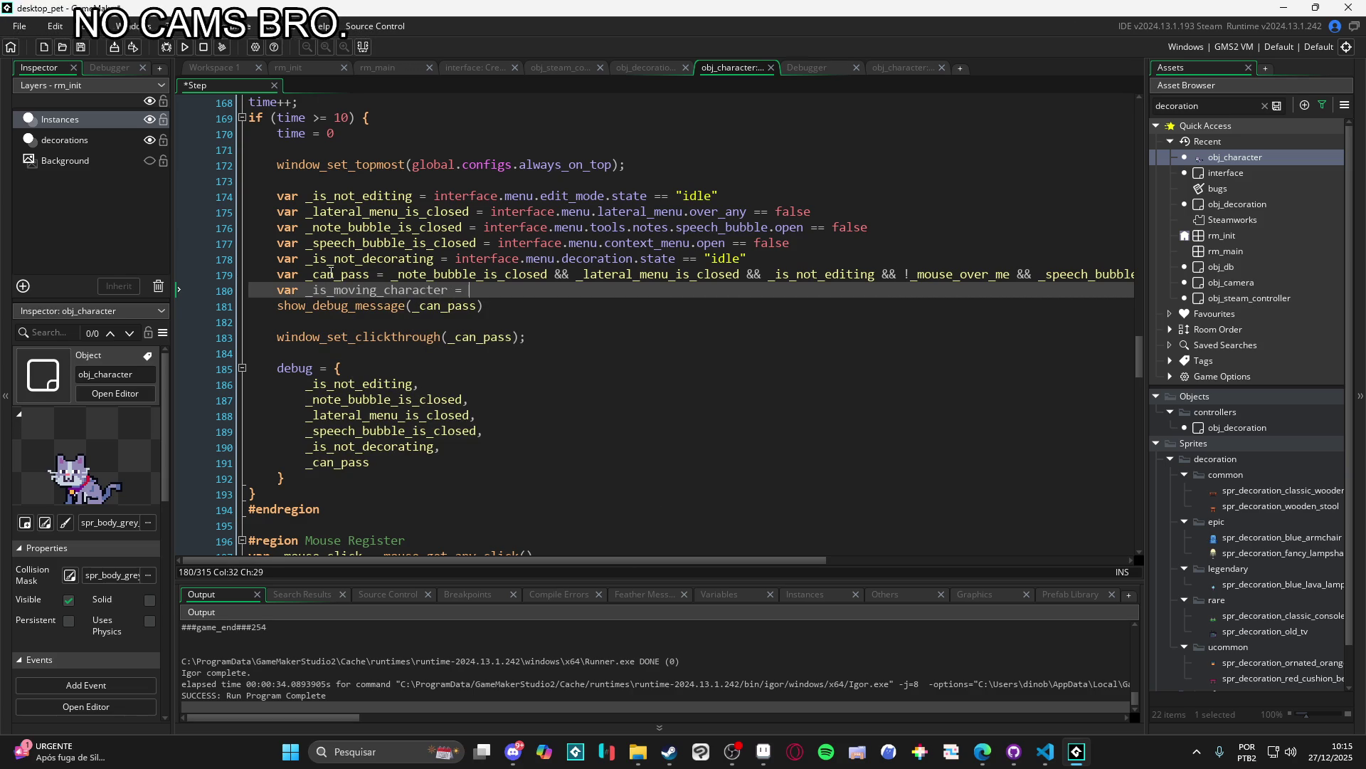
pyautogui.write('behavior == "')
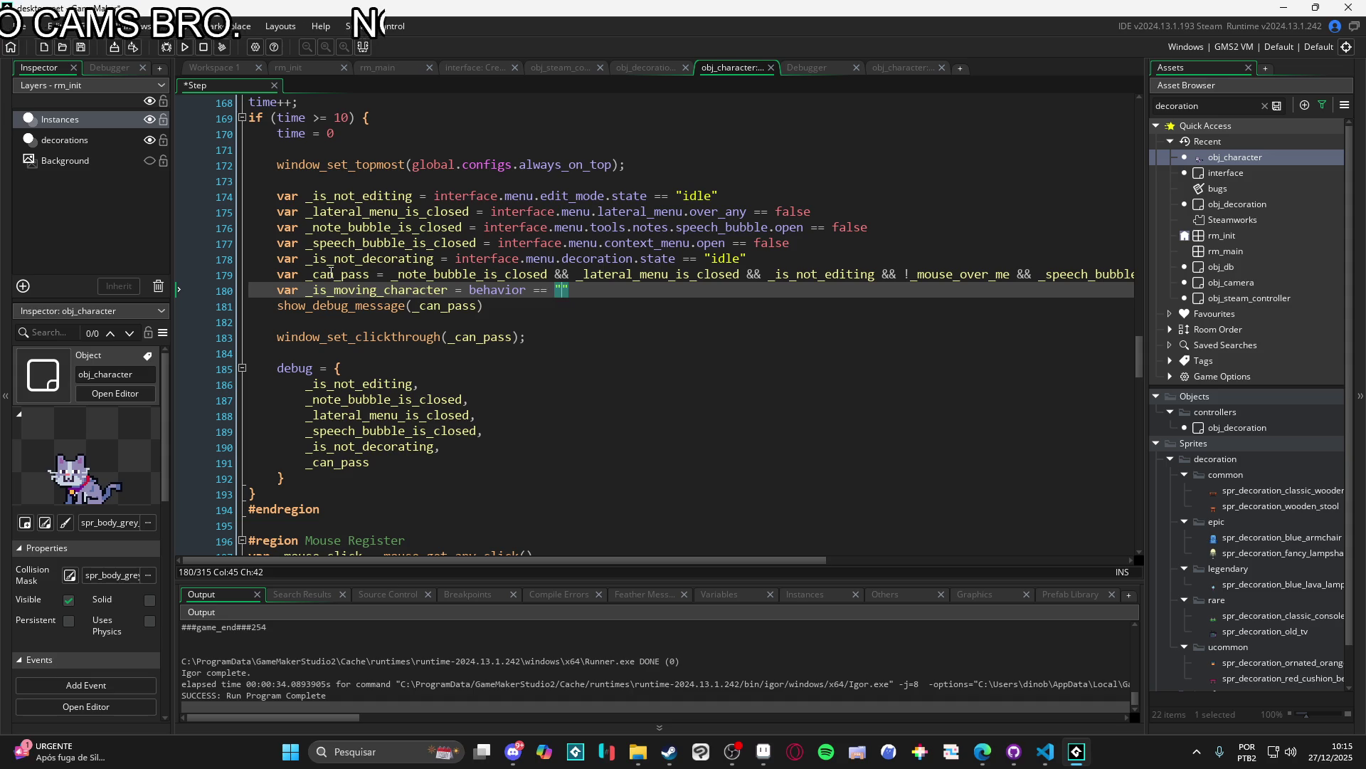
pyautogui.hotkey('ctrl', 'Left')
pyautogui.hotkey('ctrl', 'Left')
pyautogui.hotkey('ctrl', 'Left')
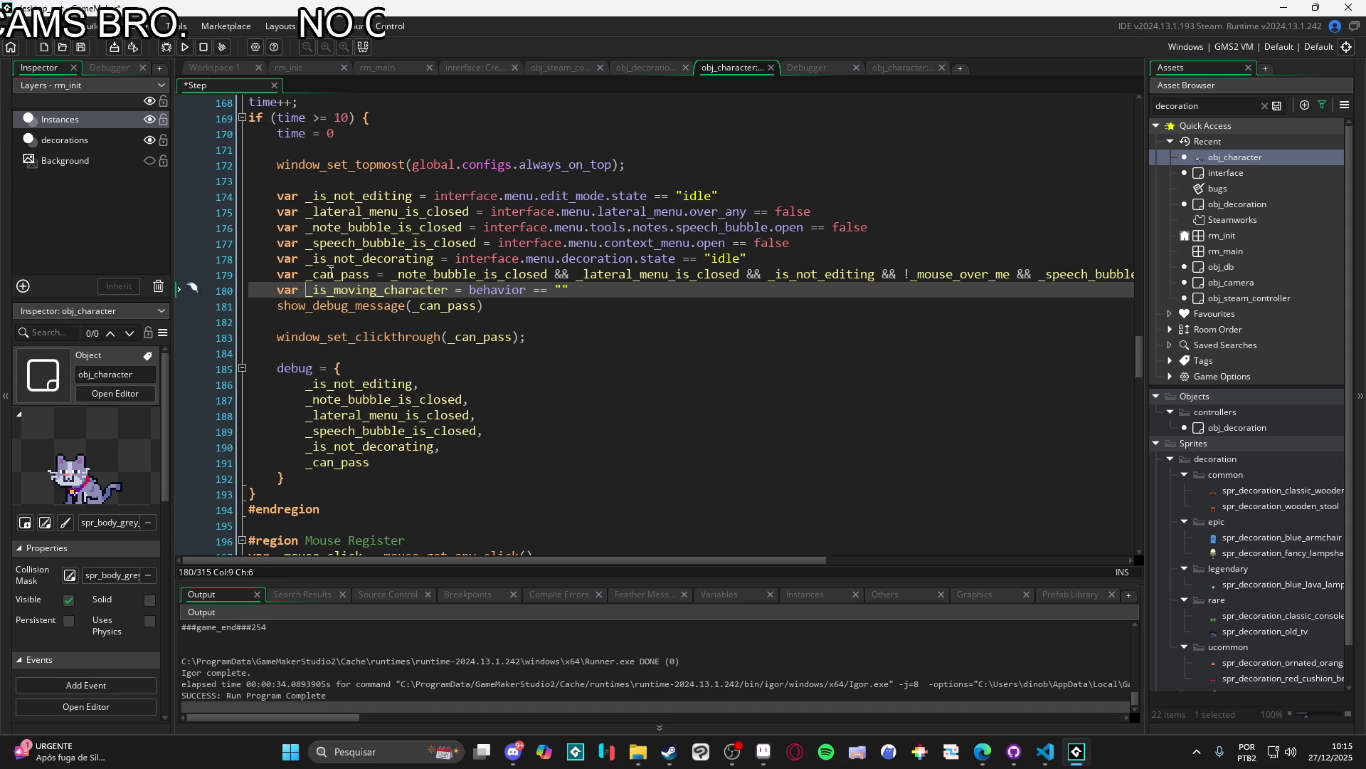
pyautogui.write('not_')
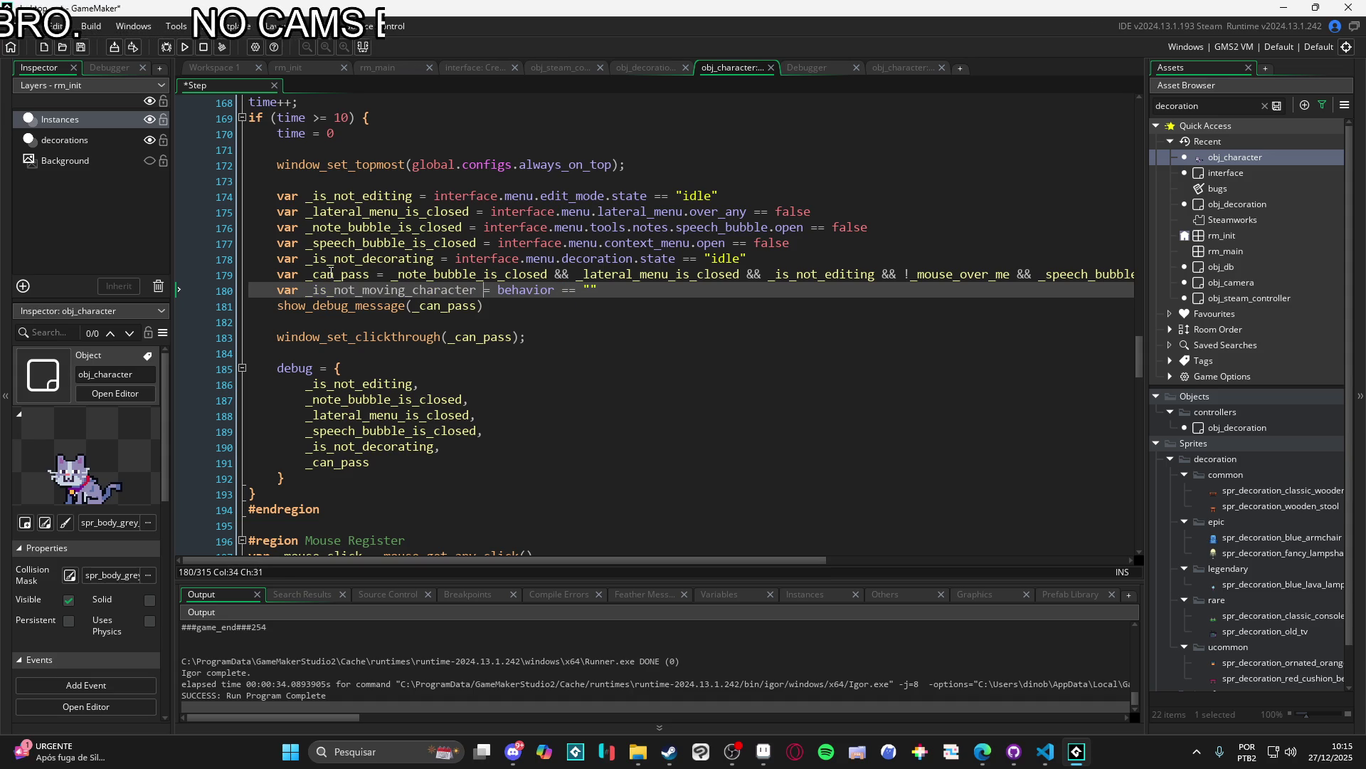
pyautogui.press('Right')
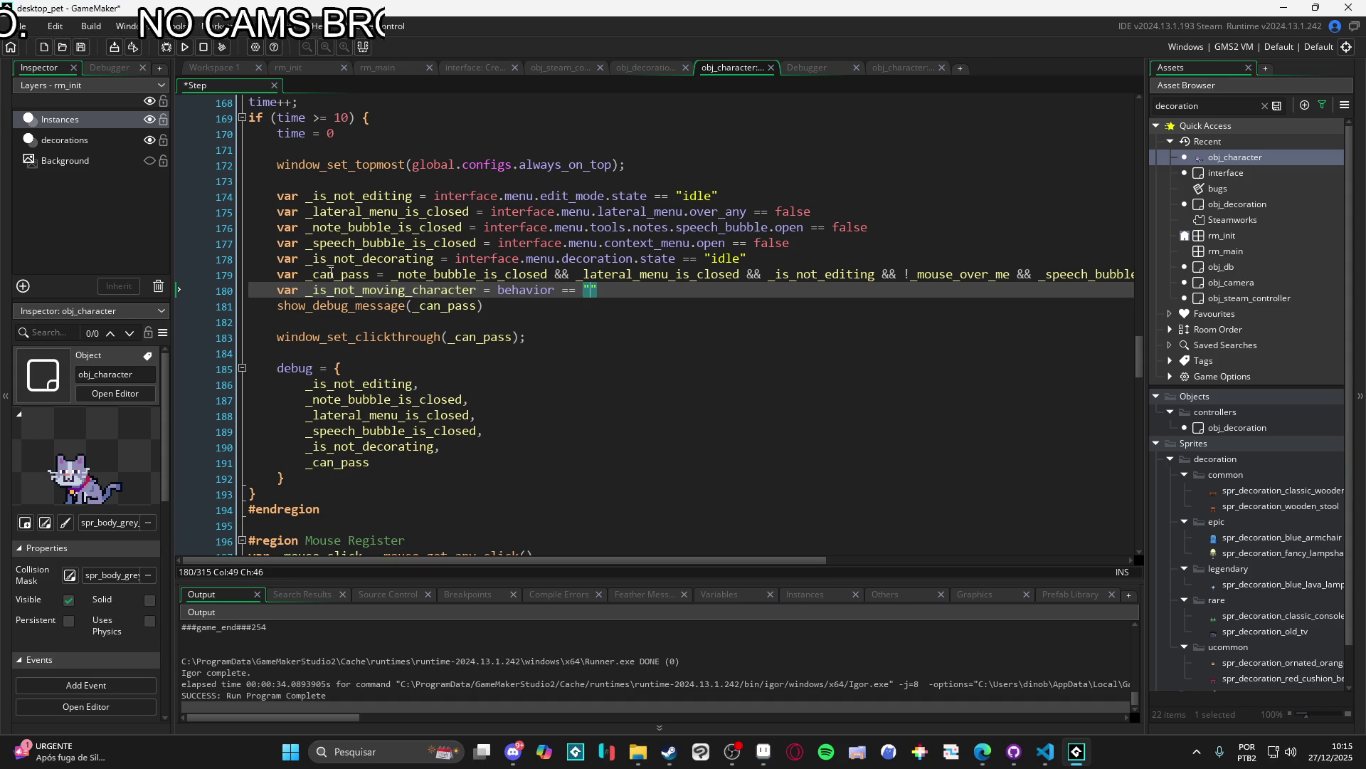
pyautogui.write('moving')
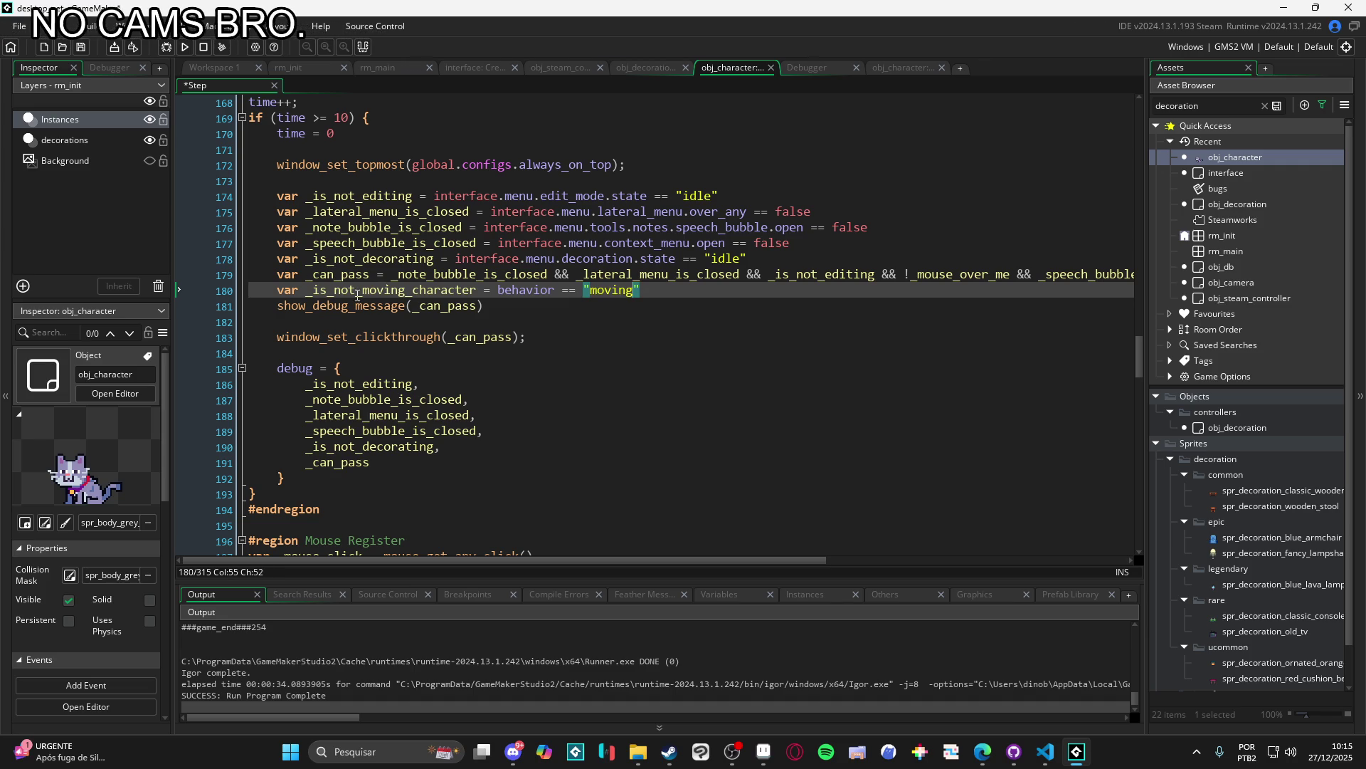
# Step: Move the new _is_not_moving_character line above the _can_pass line
pyautogui.doubleClick(357, 290)
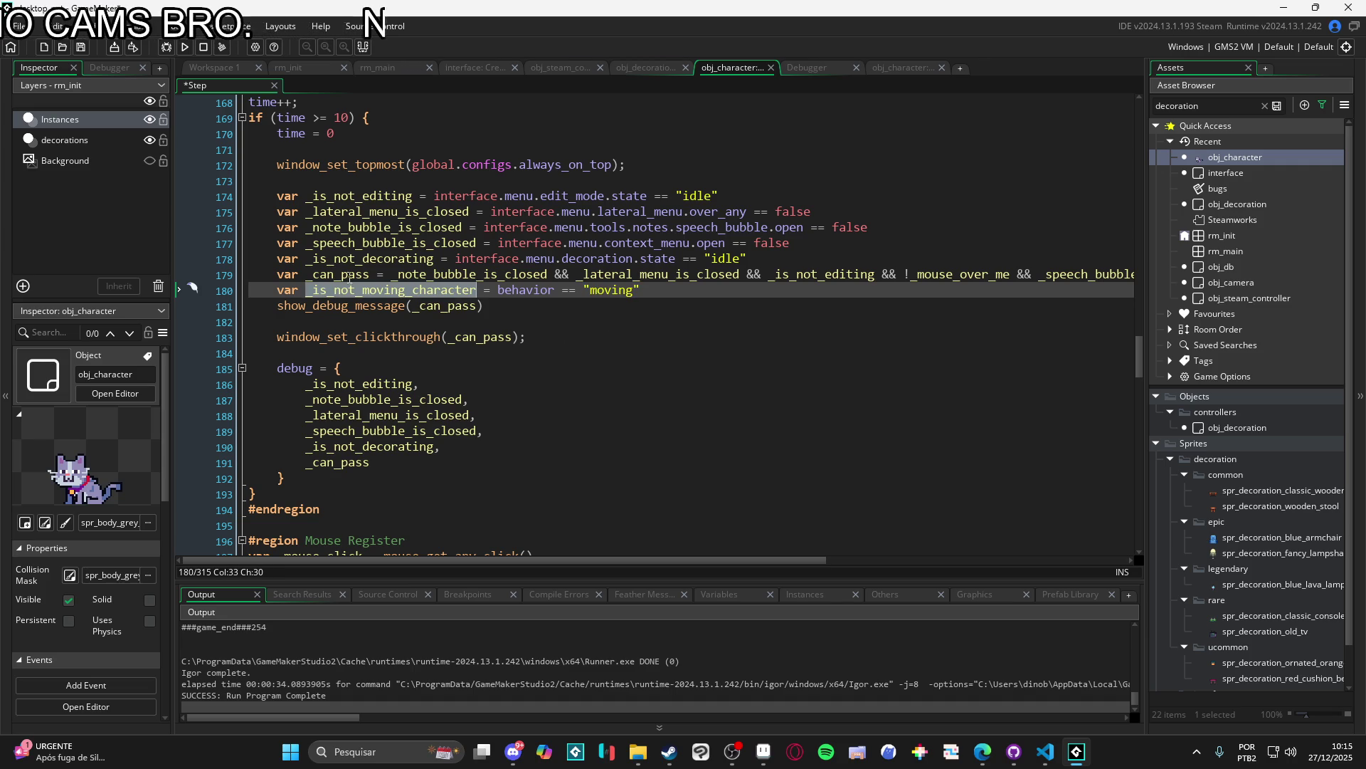
pyautogui.tripleClick(274, 291)
pyautogui.press('Return')
pyautogui.click(275, 269)
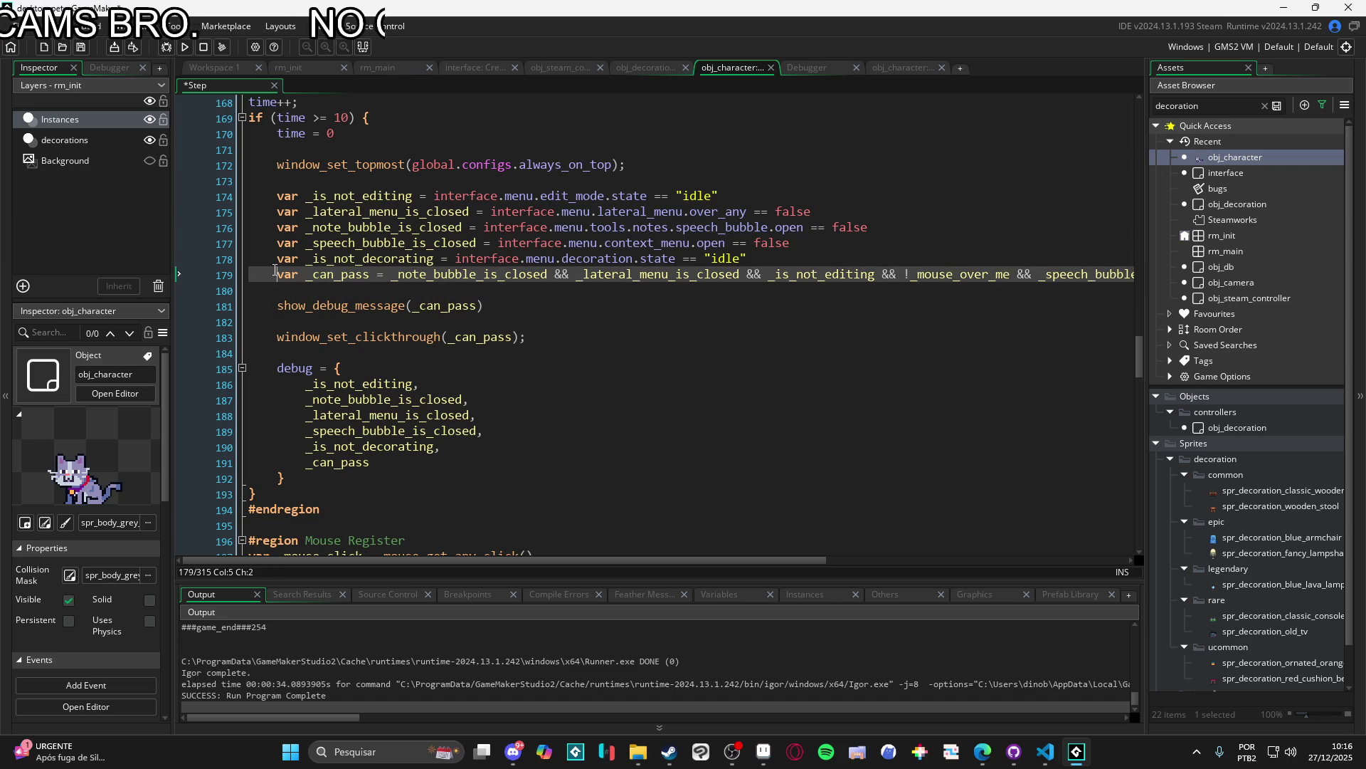
pyautogui.hotkey('alt', 'Down')
pyautogui.click(274, 270)
pyautogui.write('var _is_not_moving_character = behavior == "moving"')
# Step: Add _is_not_moving_character && to the _can_pass condition and rebuild with F5
pyautogui.doubleClick(346, 274)
pyautogui.hotkey('ctrl', 'c')
pyautogui.click(390, 290)
pyautogui.hotkey('ctrl', 'v')
pyautogui.write('&&')
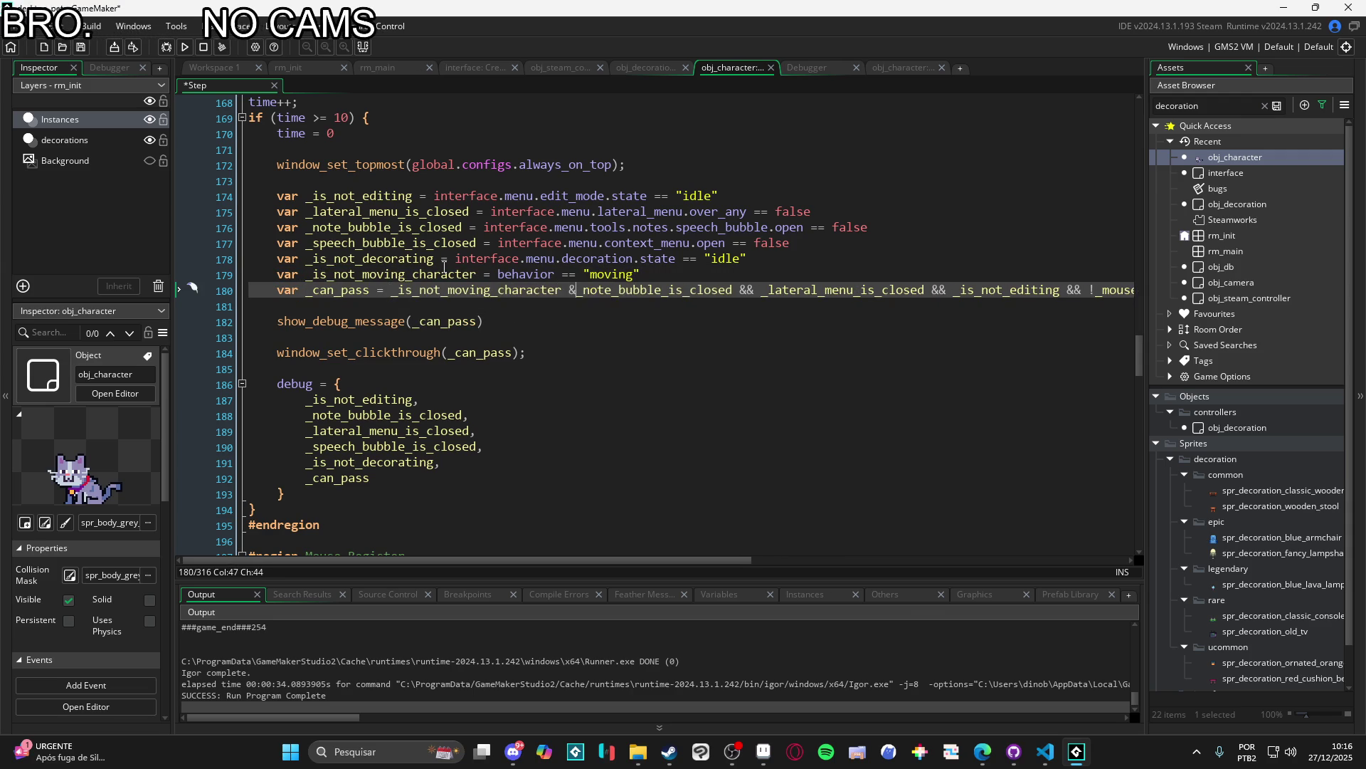
pyautogui.press('F5')
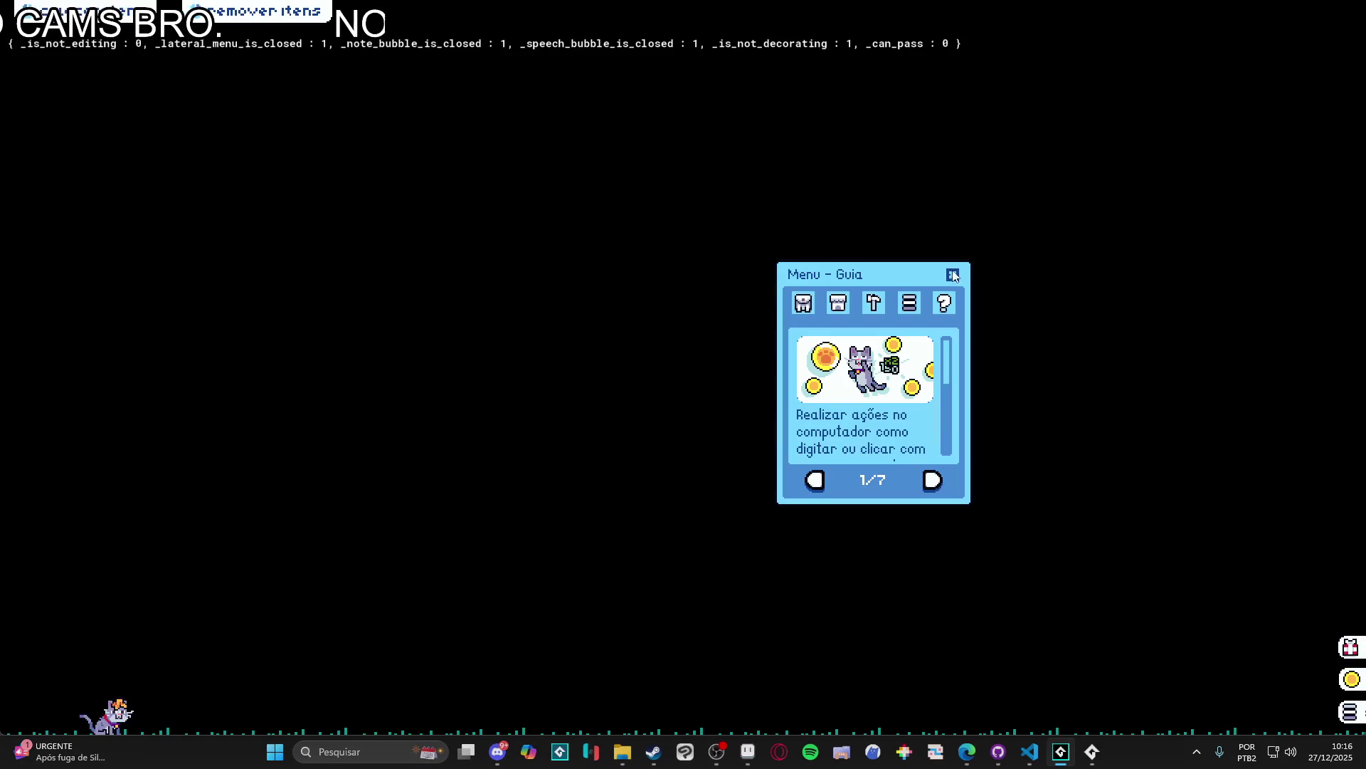
# Step: Close the guide, put the rebuilt pet in Mover mode, then close the game window
pyautogui.click(954, 275)
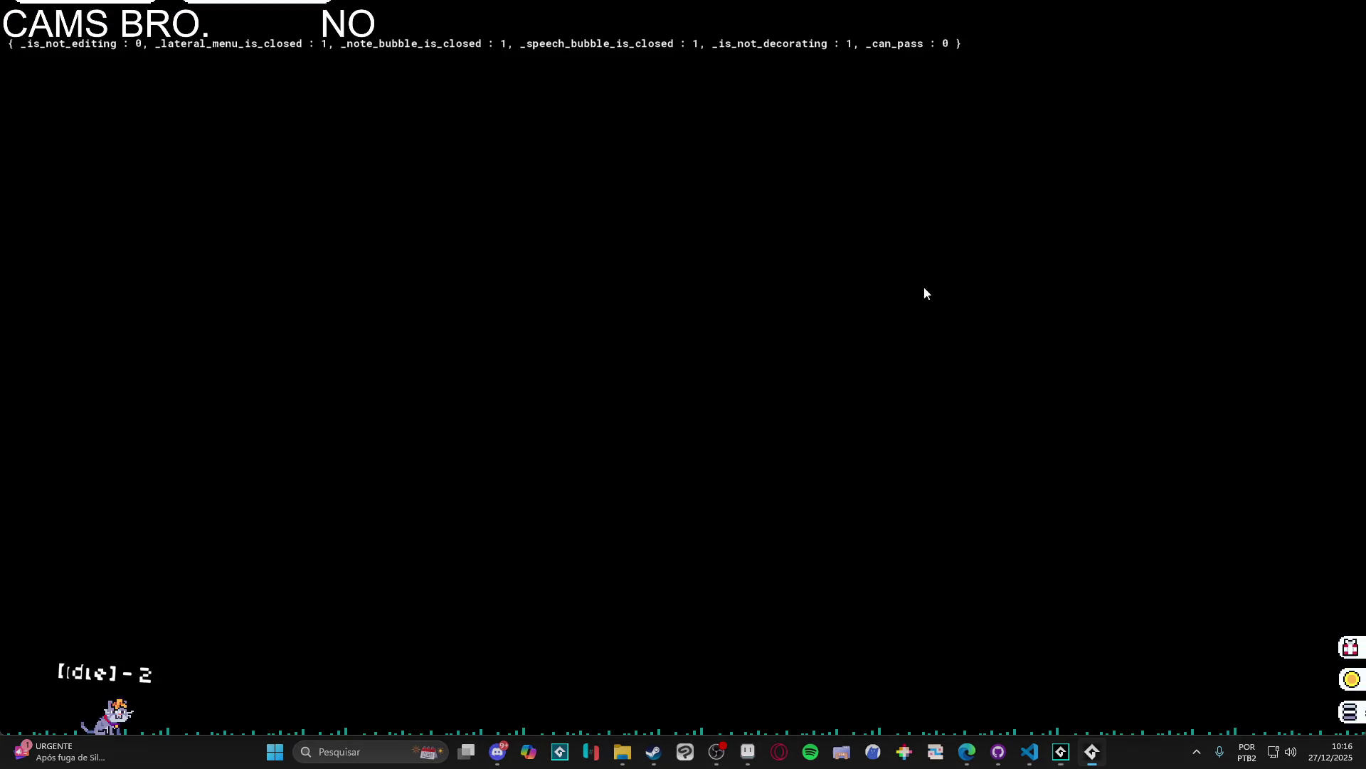
pyautogui.click(141, 675)
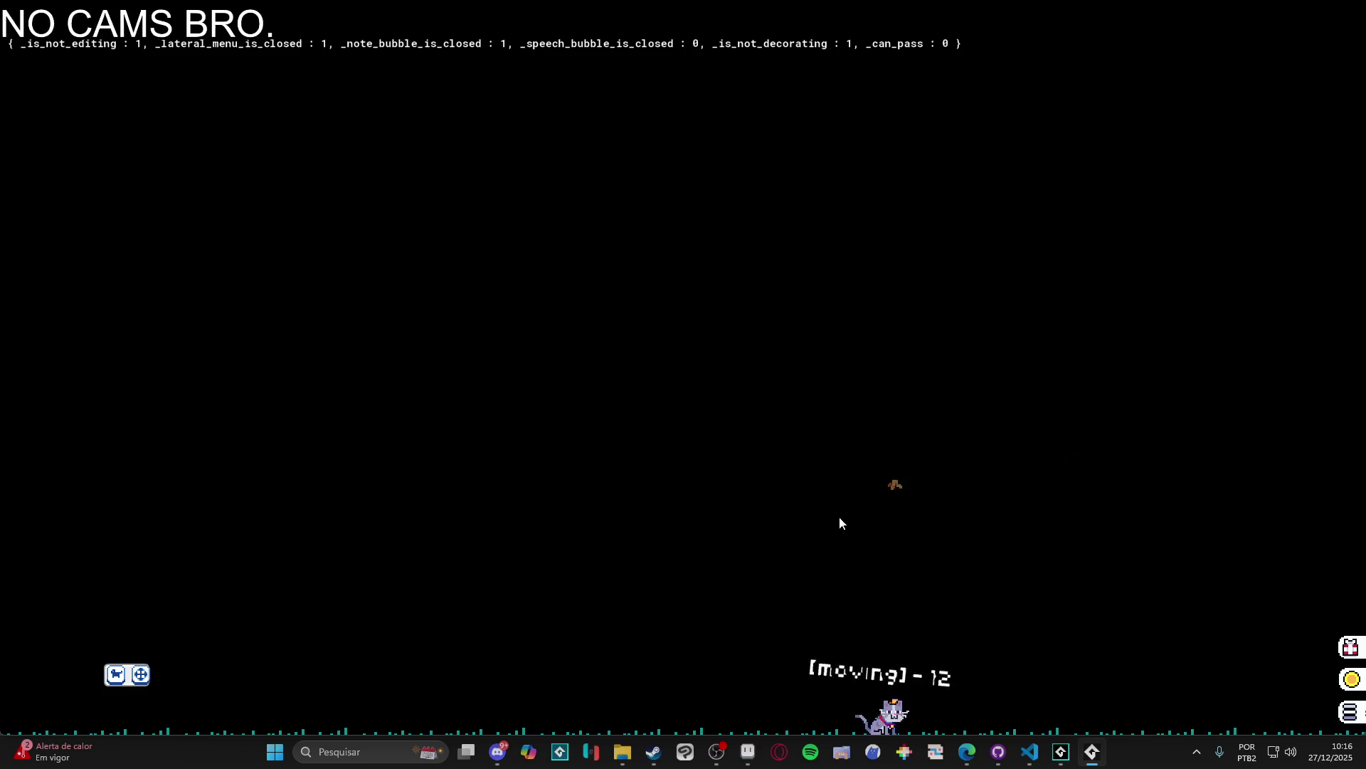
pyautogui.rightClick(1099, 762)
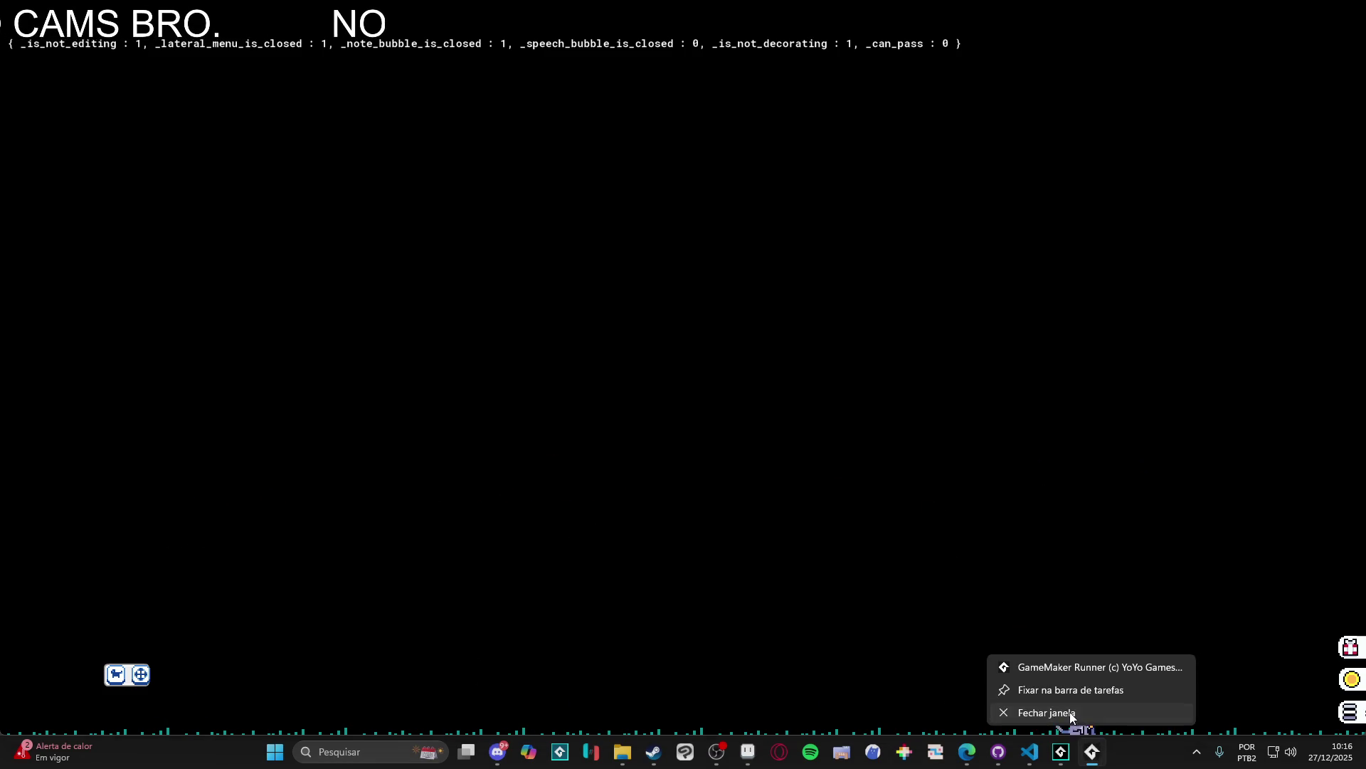
pyautogui.click(1073, 718)
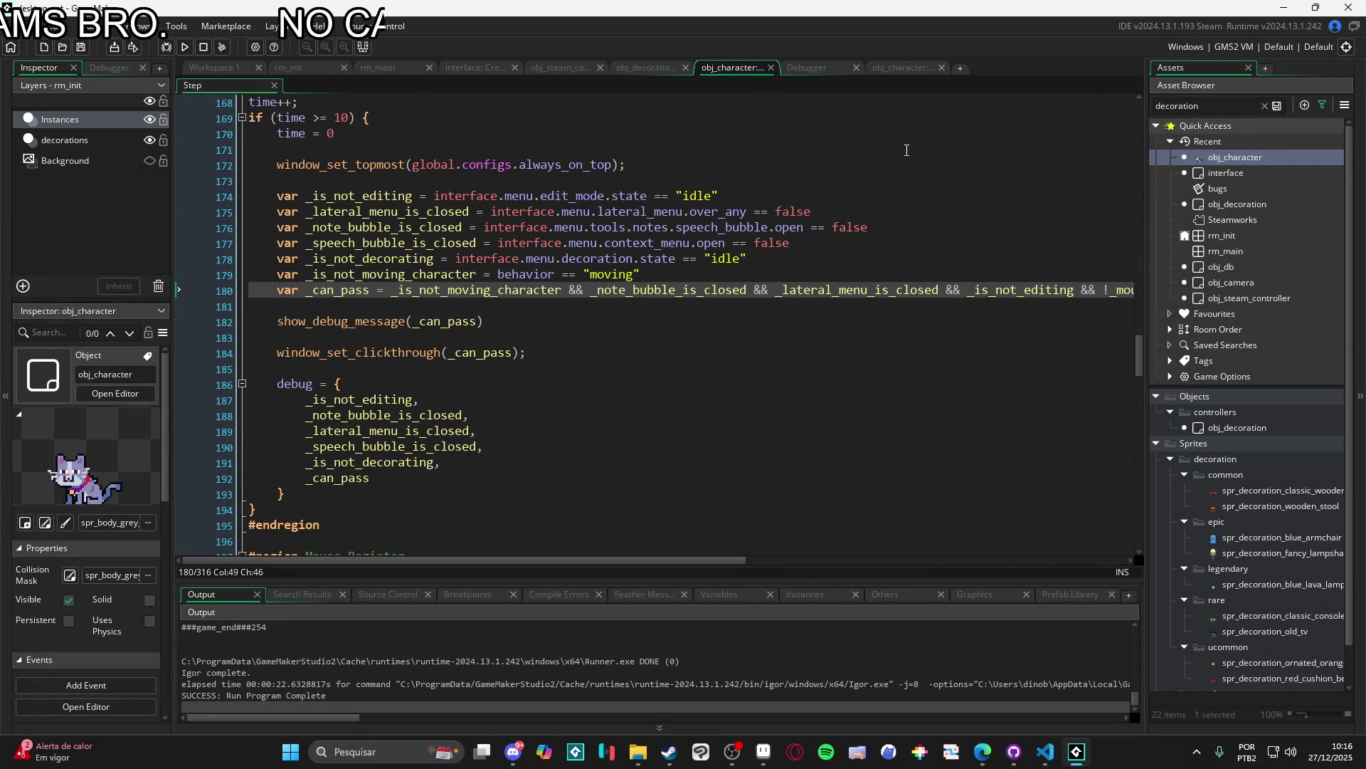
# Step: Open obj_character from the Asset Browser's Recent list to its Create code with draw_moving_character
pyautogui.doubleClick(1226, 173)
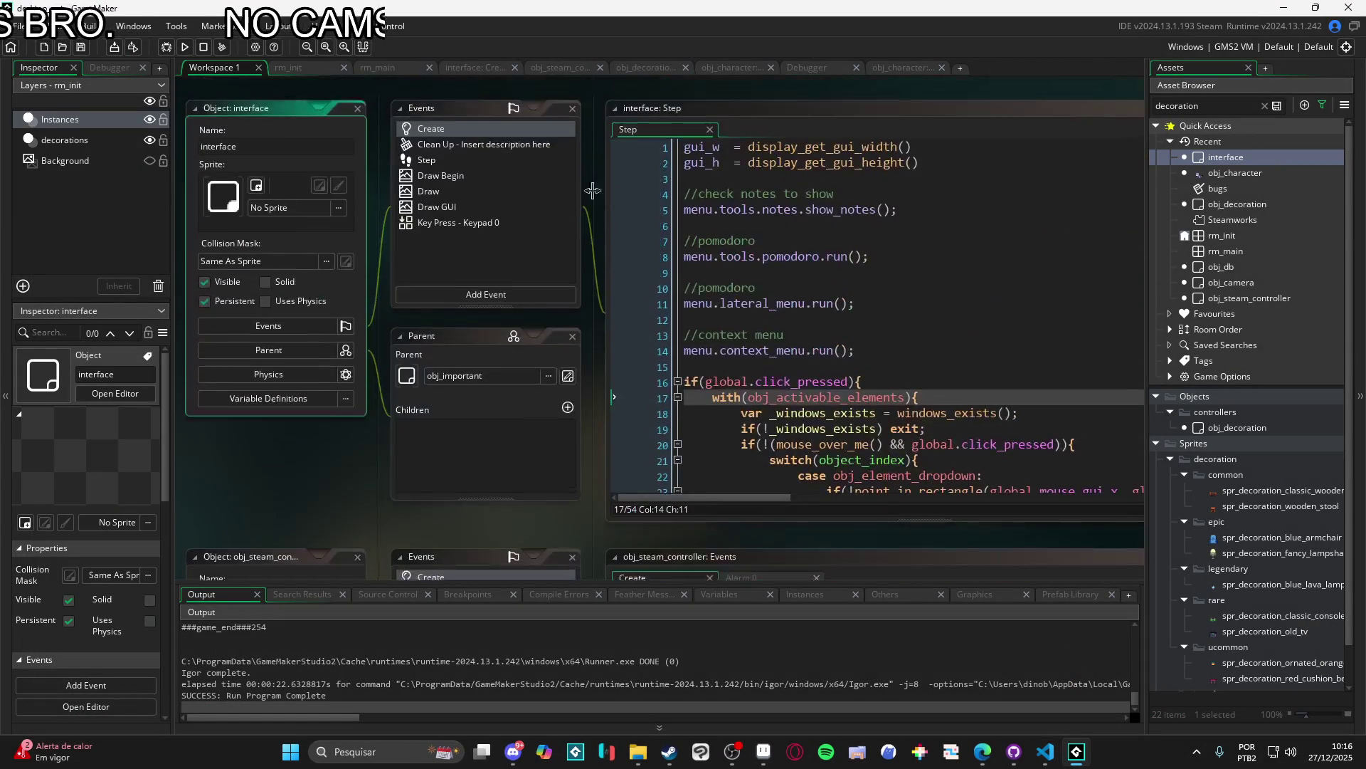
pyautogui.doubleClick(471, 134)
pyautogui.scroll(4, 670, 366)
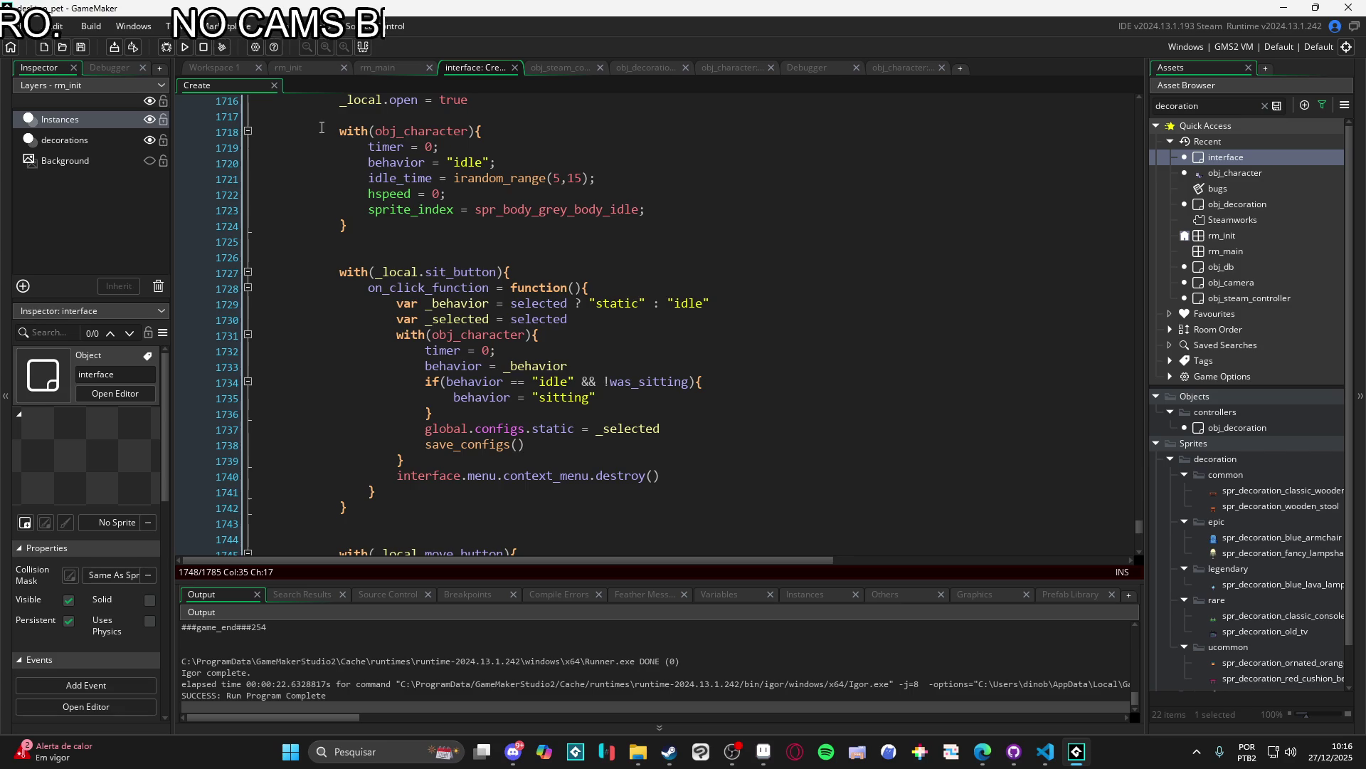
pyautogui.scroll(11, 322, 127)
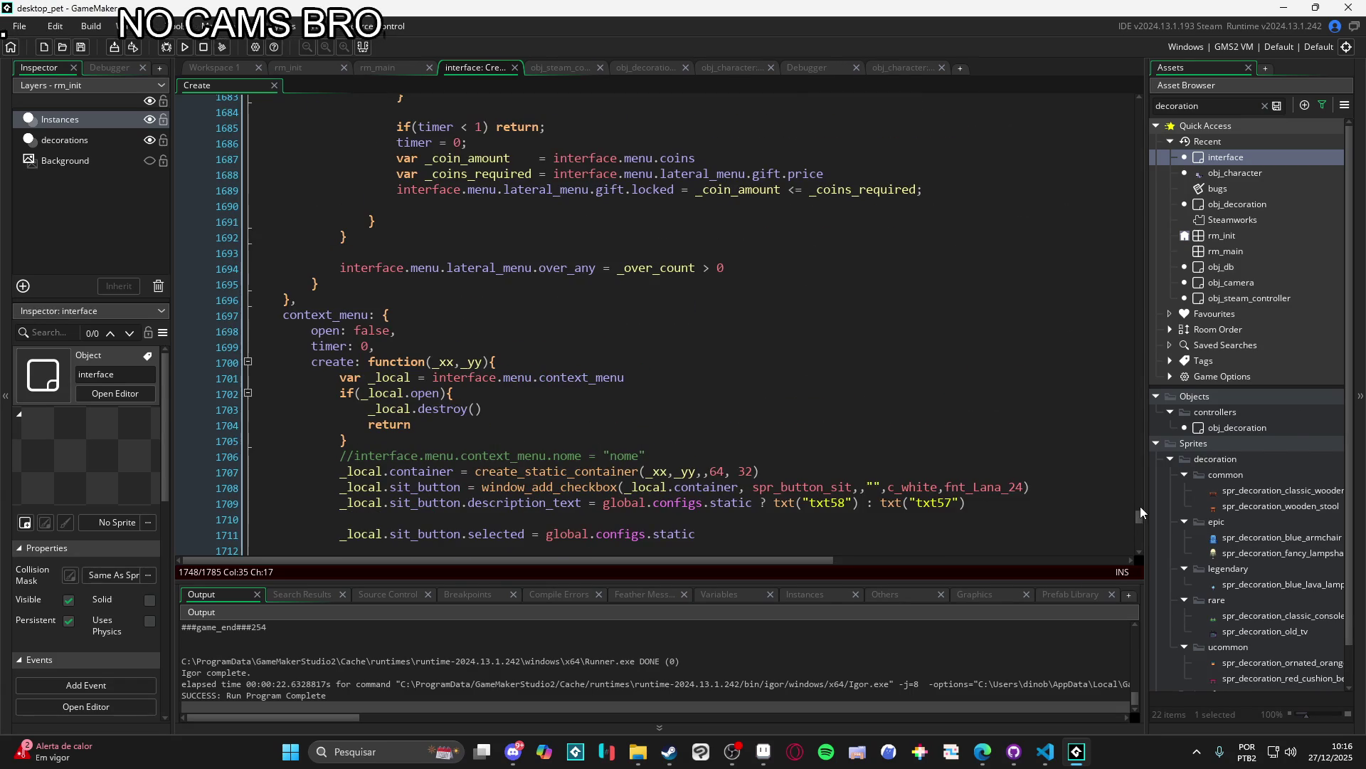
pyautogui.moveTo(1139, 515); pyautogui.dragTo(1136, 111)
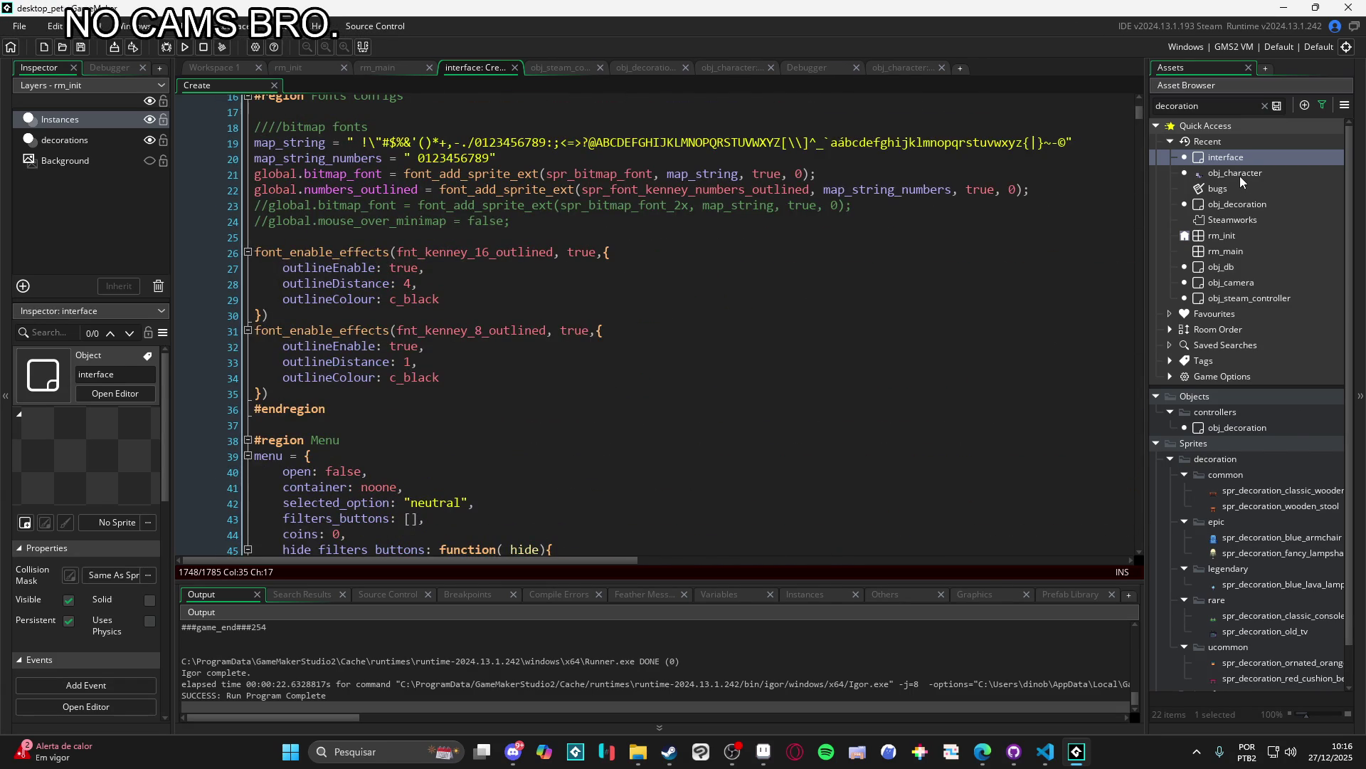
pyautogui.doubleClick(1240, 176)
pyautogui.doubleClick(486, 187)
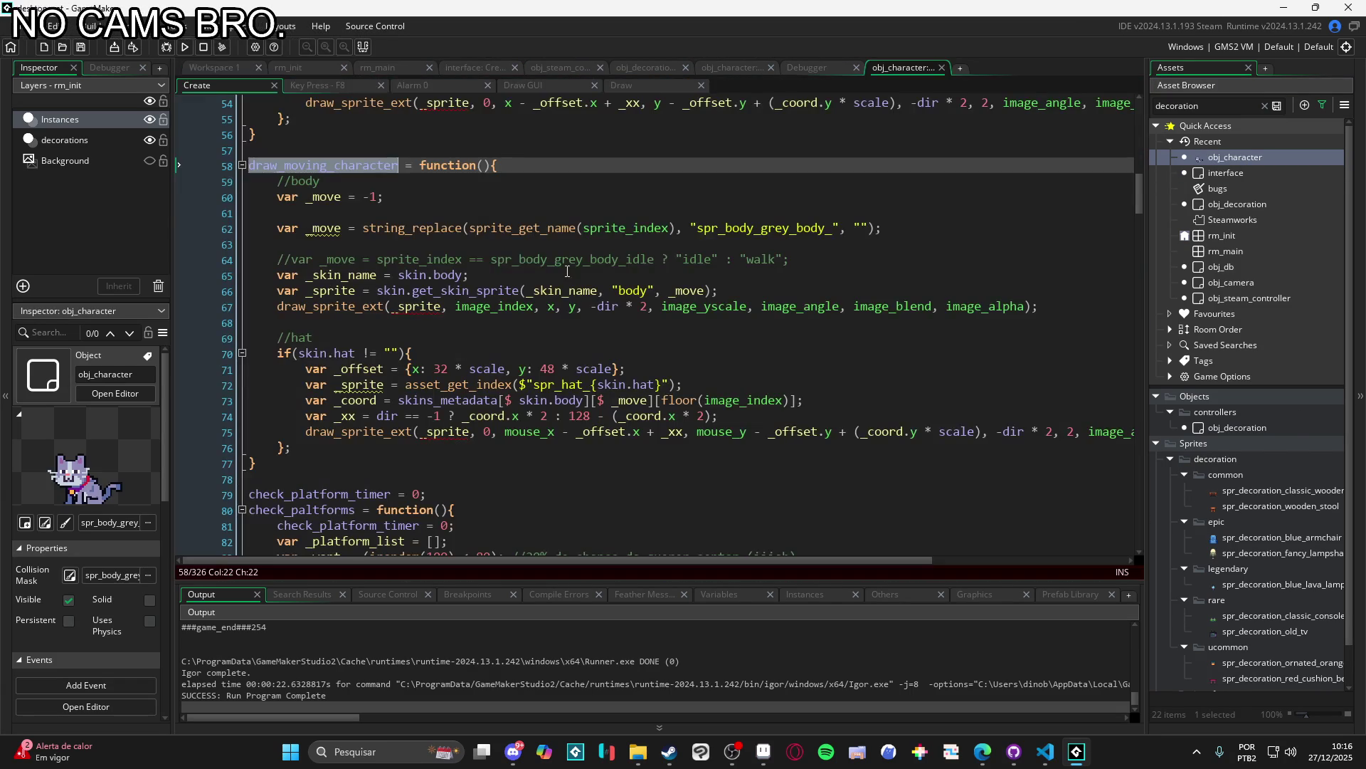
# Step: Change the body's x, y on line 67 to mouse_x, mouse_y
pyautogui.click(329, 211)
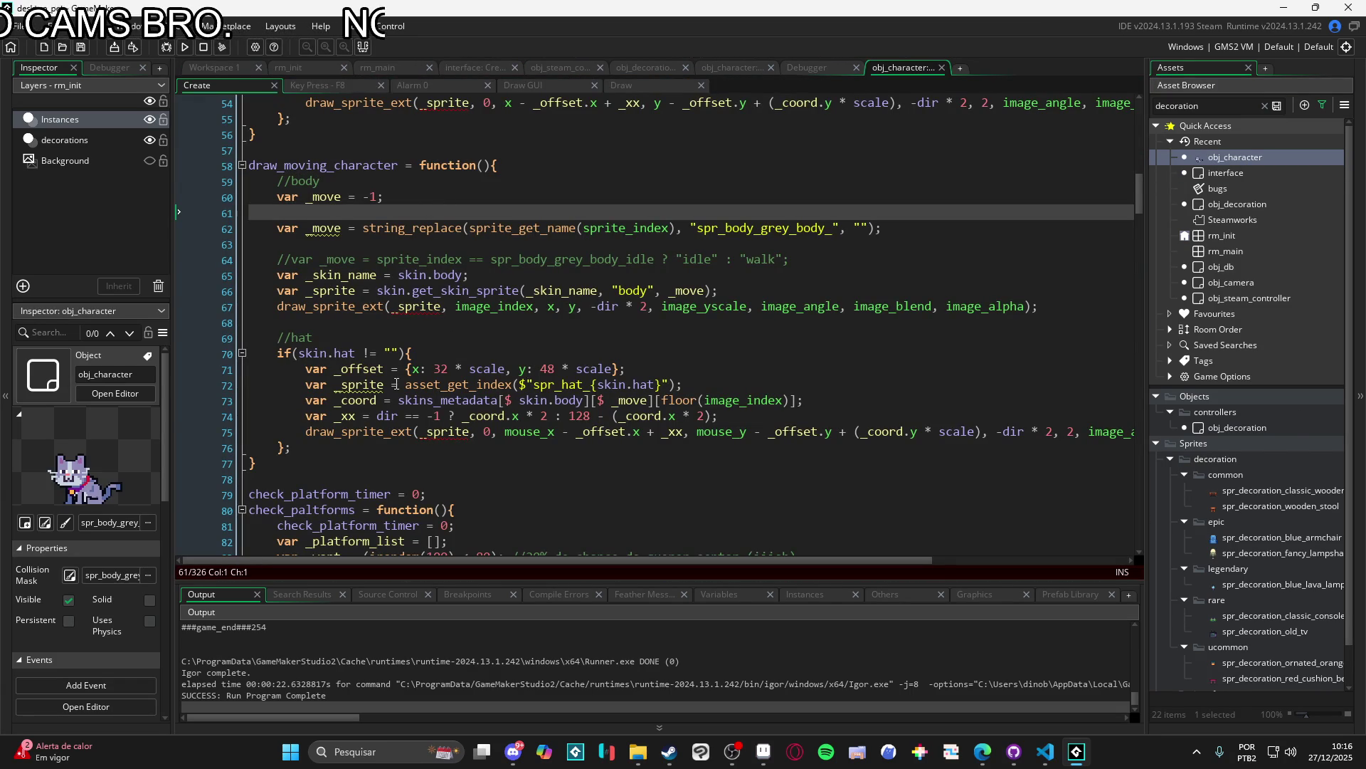
pyautogui.hscroll(5, 1120, 411)
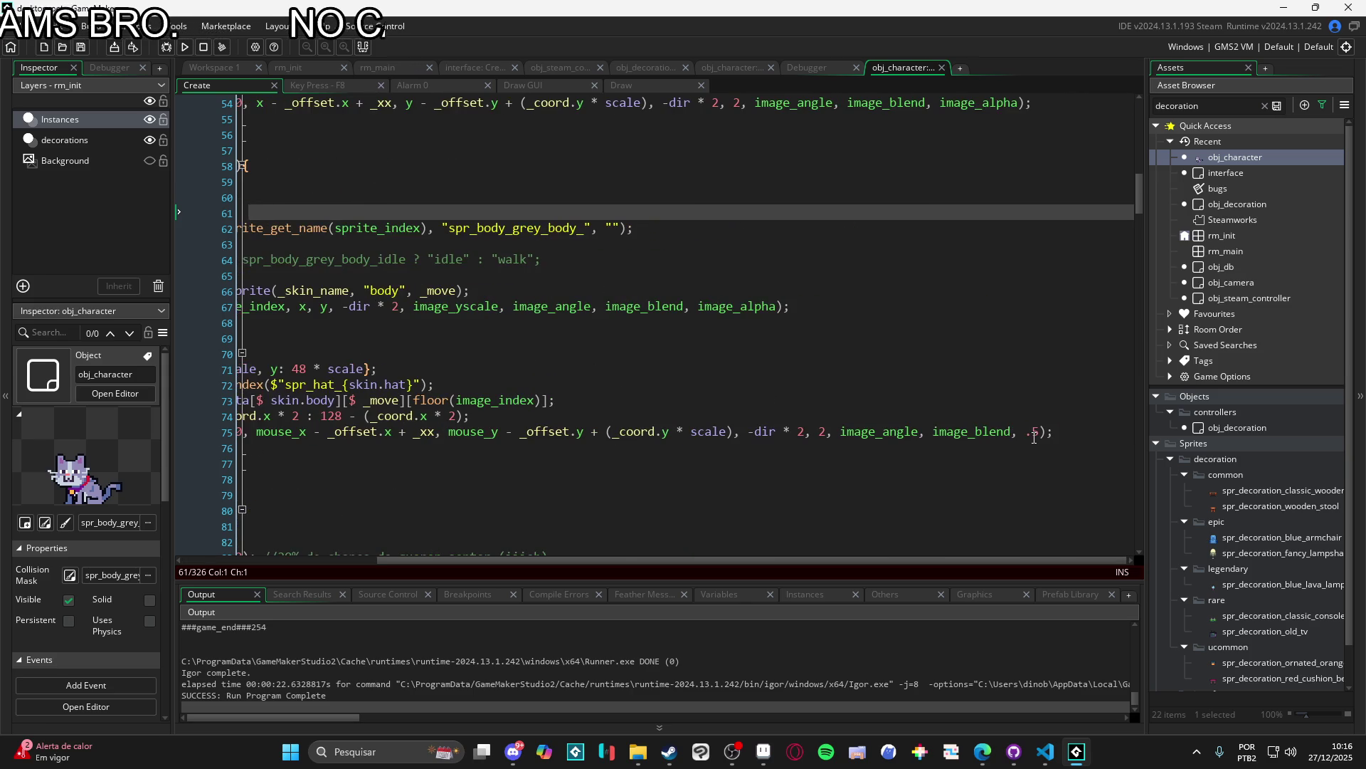
pyautogui.hscroll(-4, 852, 359)
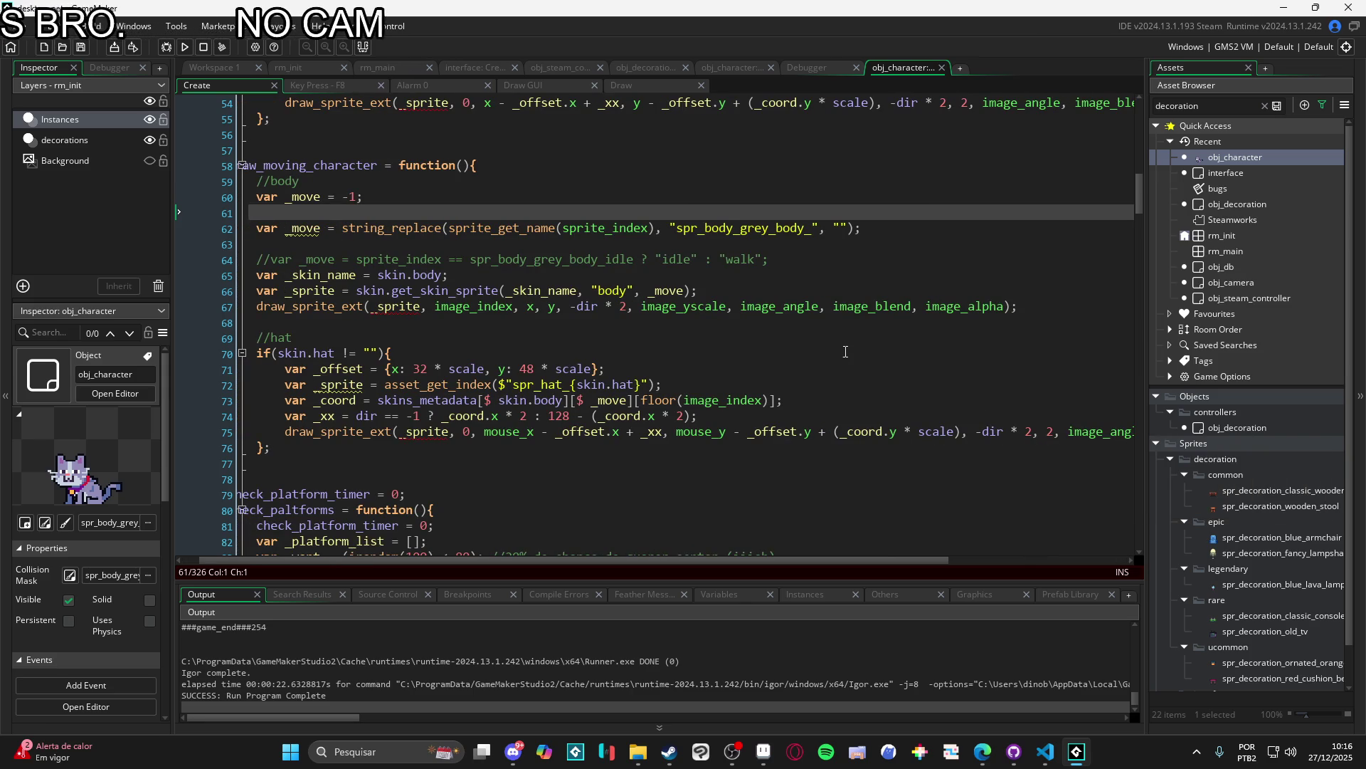
pyautogui.click(508, 434)
pyautogui.click(530, 307)
pyautogui.write('mouse_x')
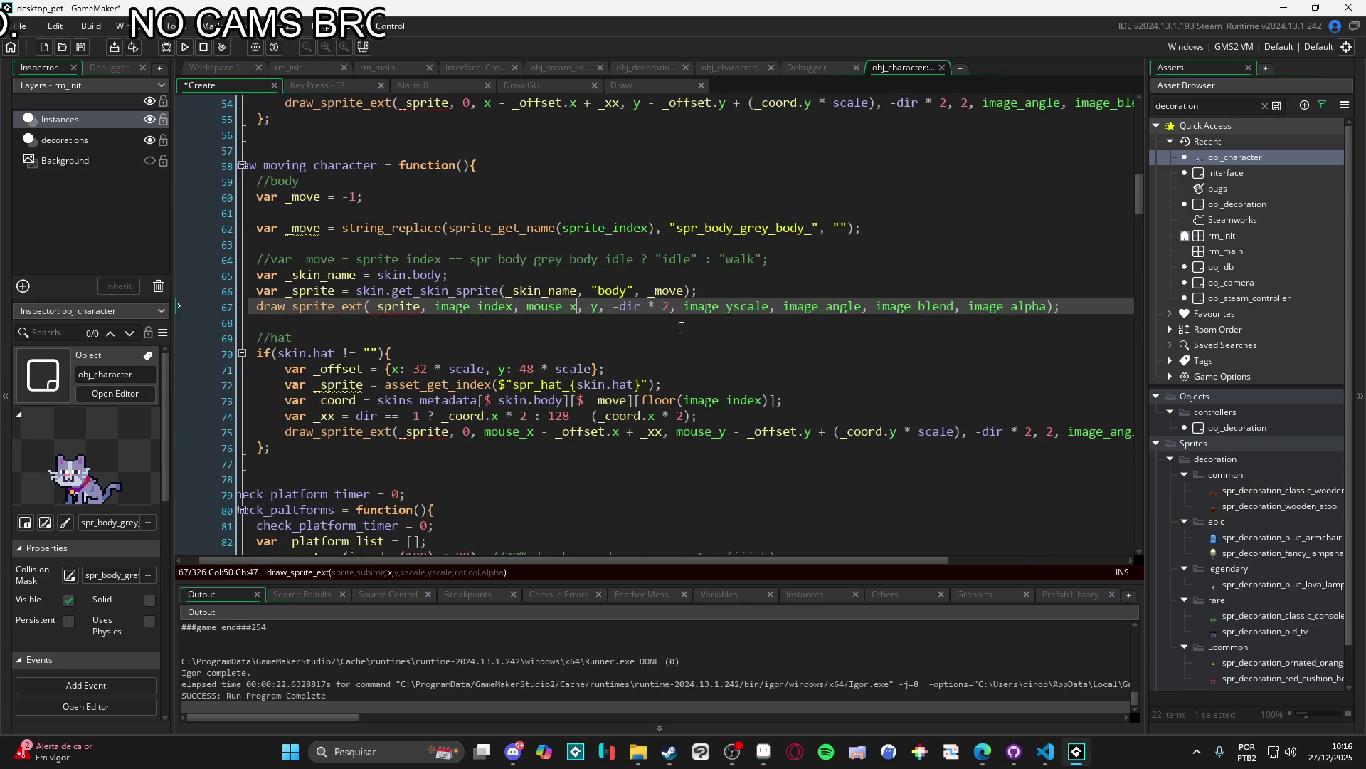
pyautogui.doubleClick(700, 432)
pyautogui.hotkey('ctrl', 'c')
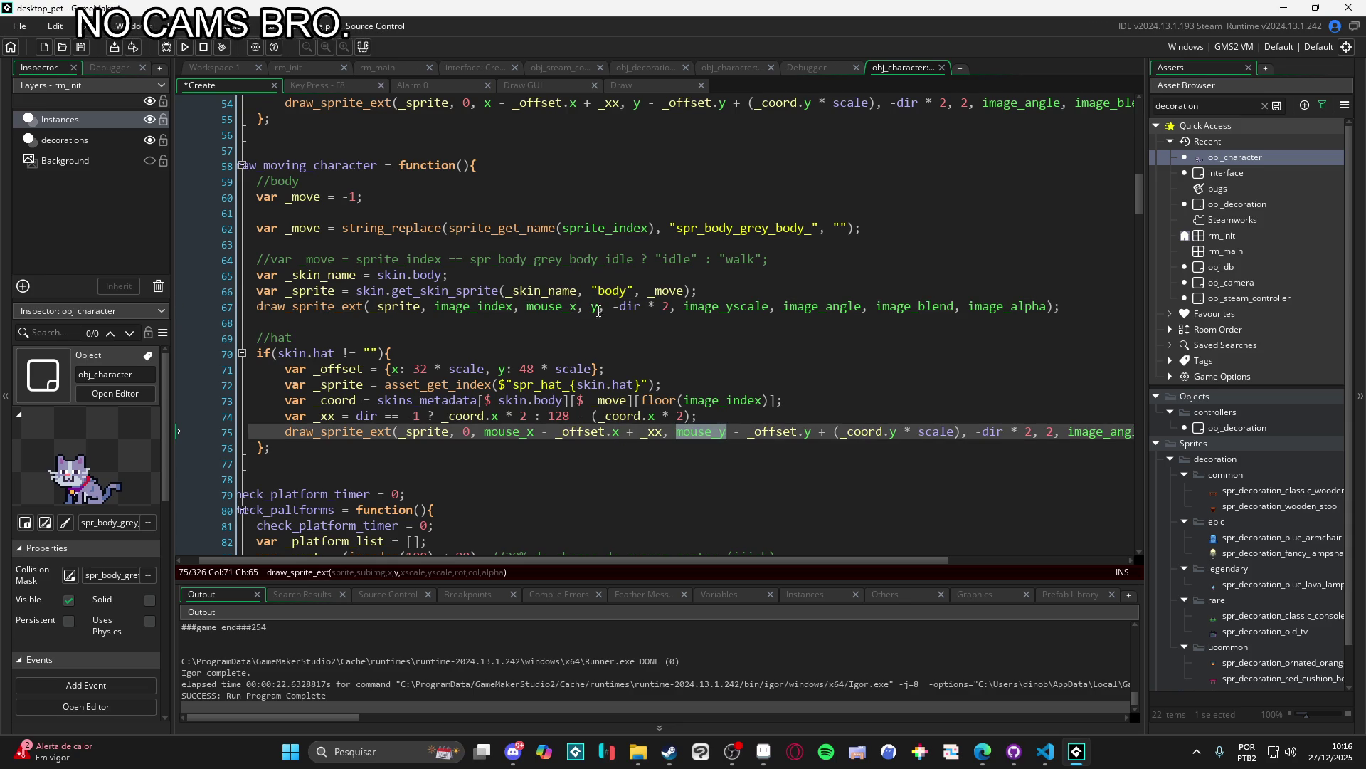
pyautogui.doubleClick(595, 307)
pyautogui.hotkey('ctrl', 'v')
# Step: Set the body's image_alpha to .5 and build and run with F5
pyautogui.doubleClick(1010, 308)
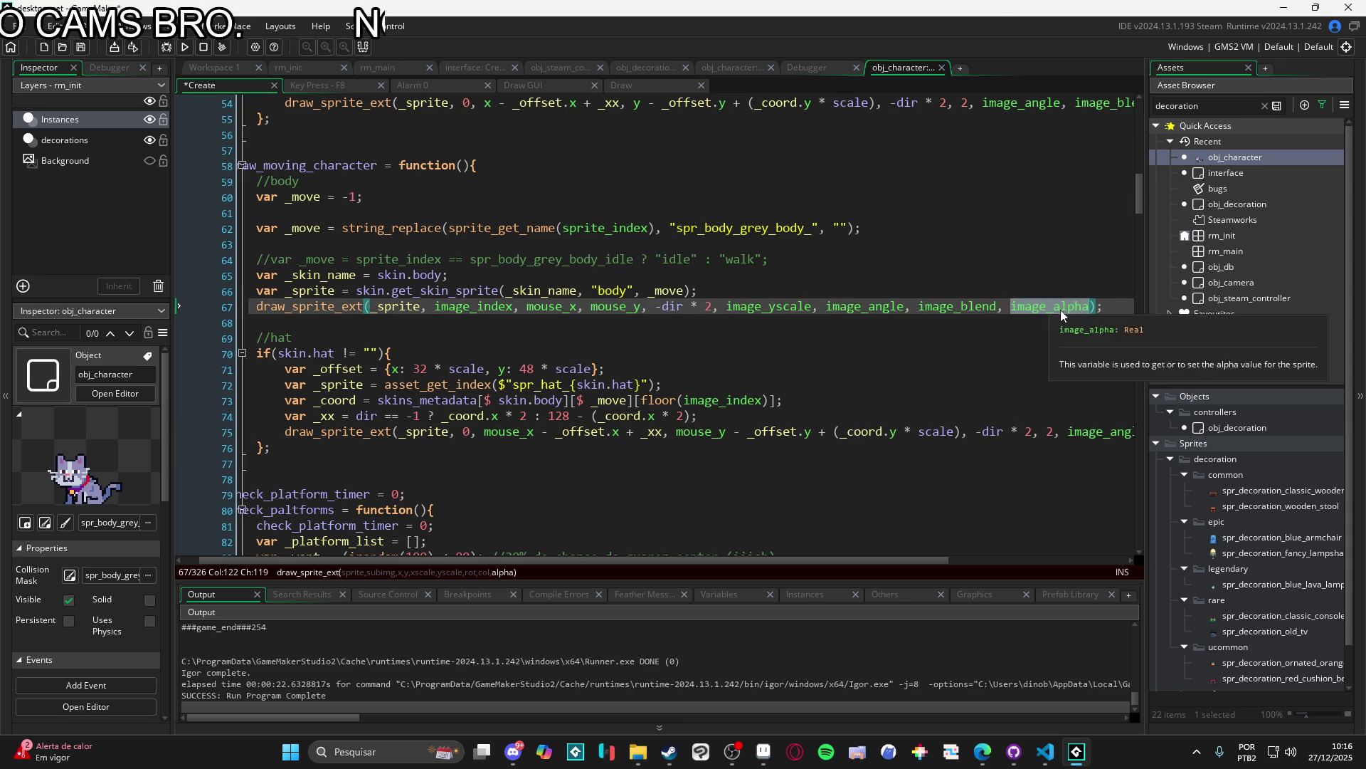
pyautogui.write('.5')
pyautogui.press('F5')
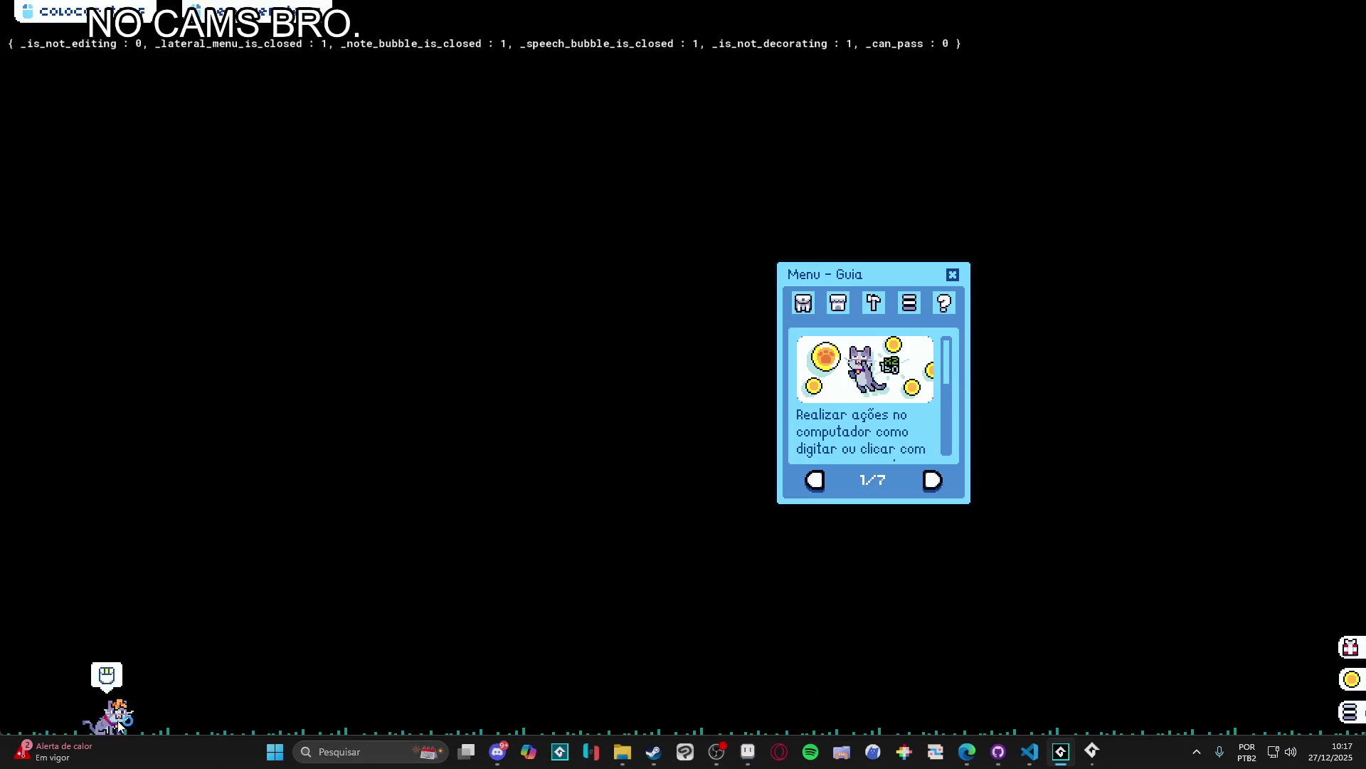
# Step: Verify a half-transparent copy follows the mouse in Mover mode, then close the game
pyautogui.click(951, 276)
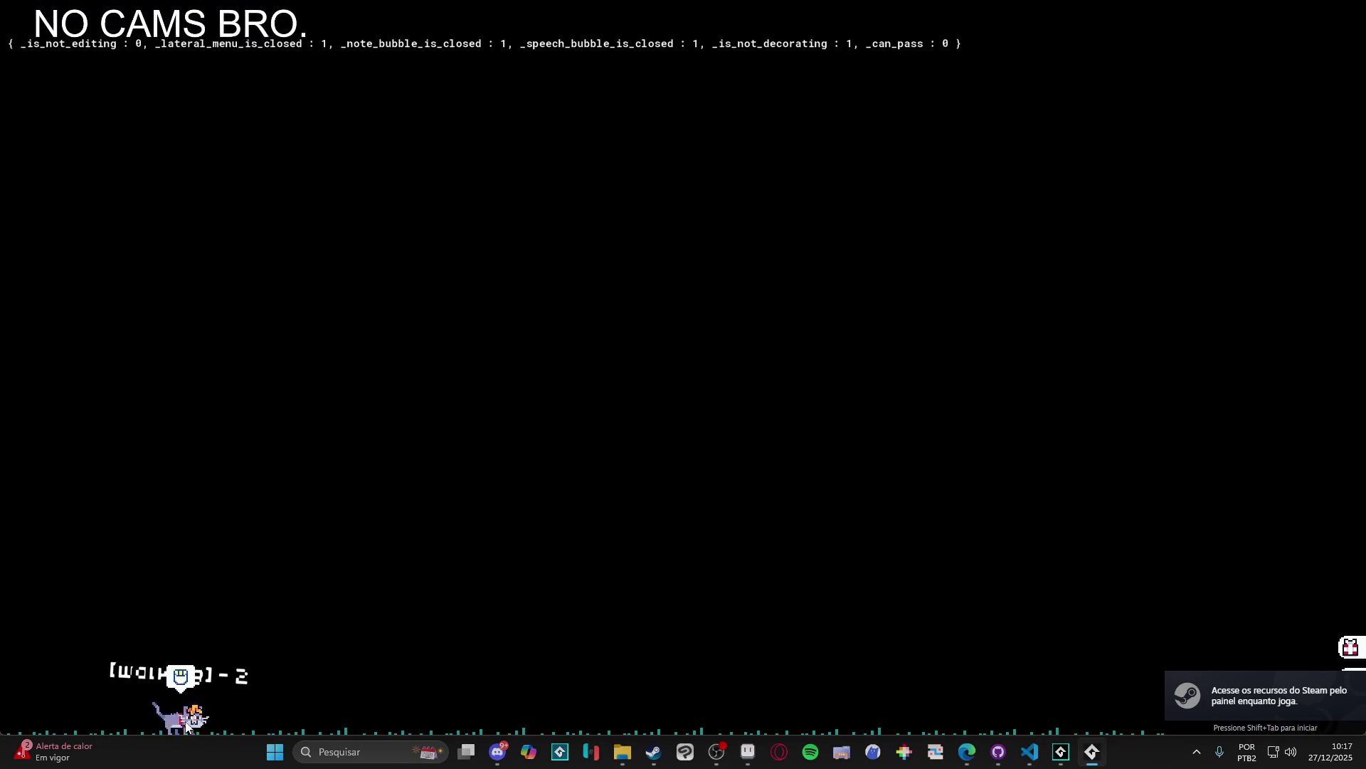
pyautogui.click(200, 677)
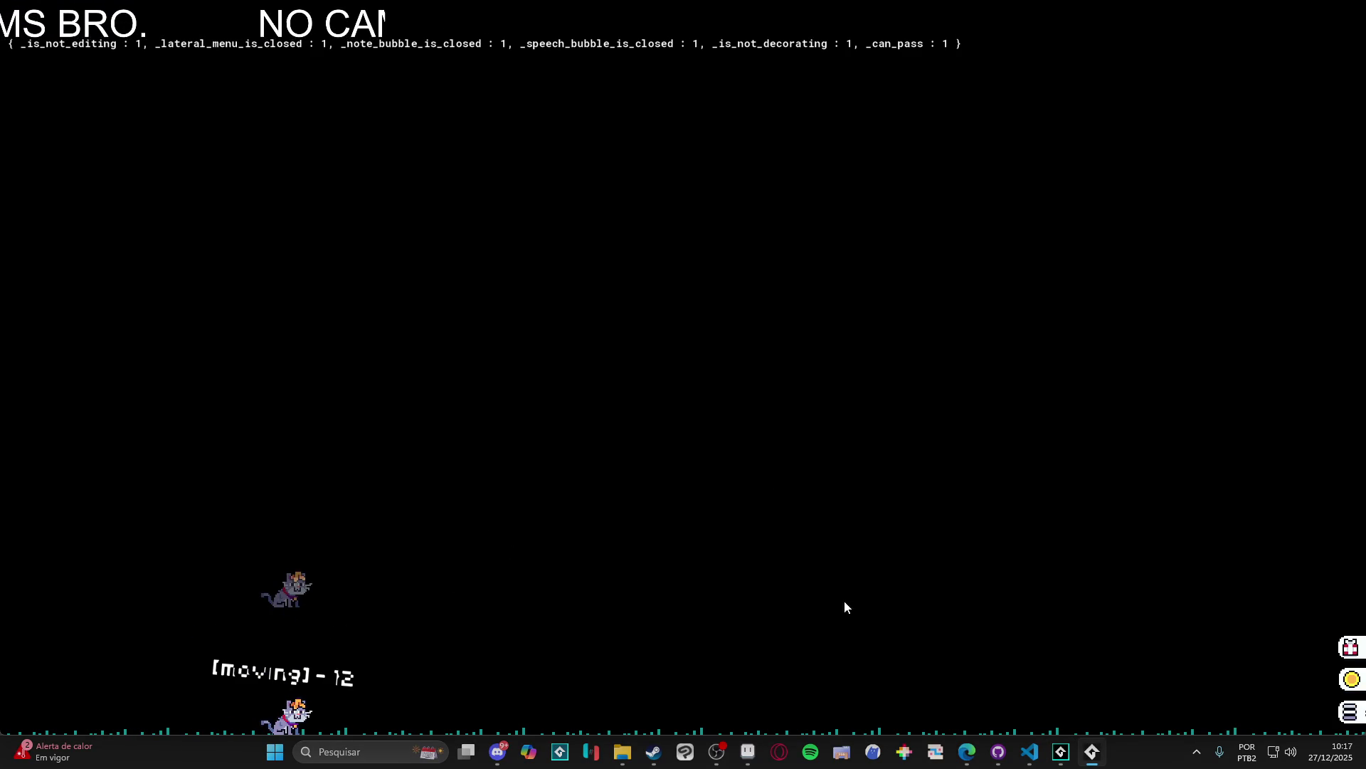
pyautogui.rightClick(1092, 752)
pyautogui.click(1061, 718)
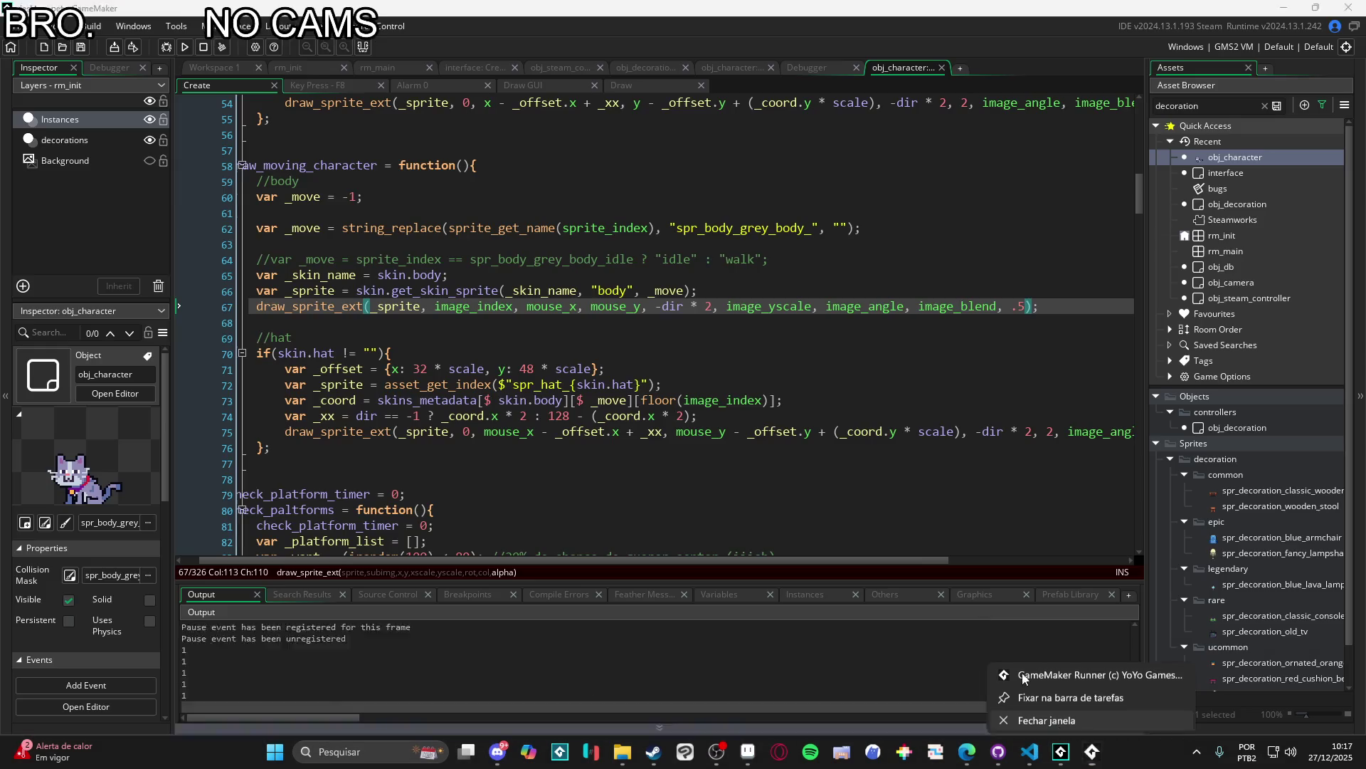
pyautogui.click(584, 348)
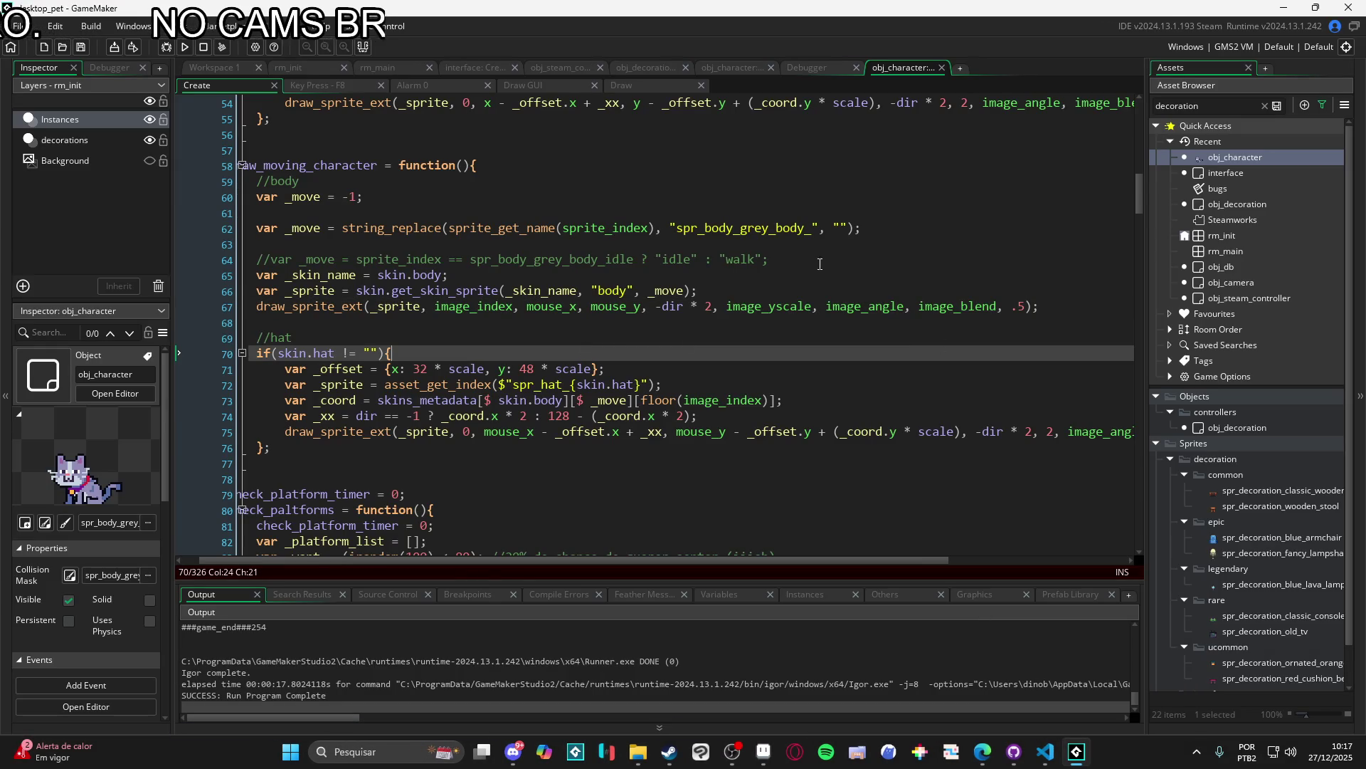
# Step: Open the obj_character object editor and its Step event code
pyautogui.scroll(1, 420, 323)
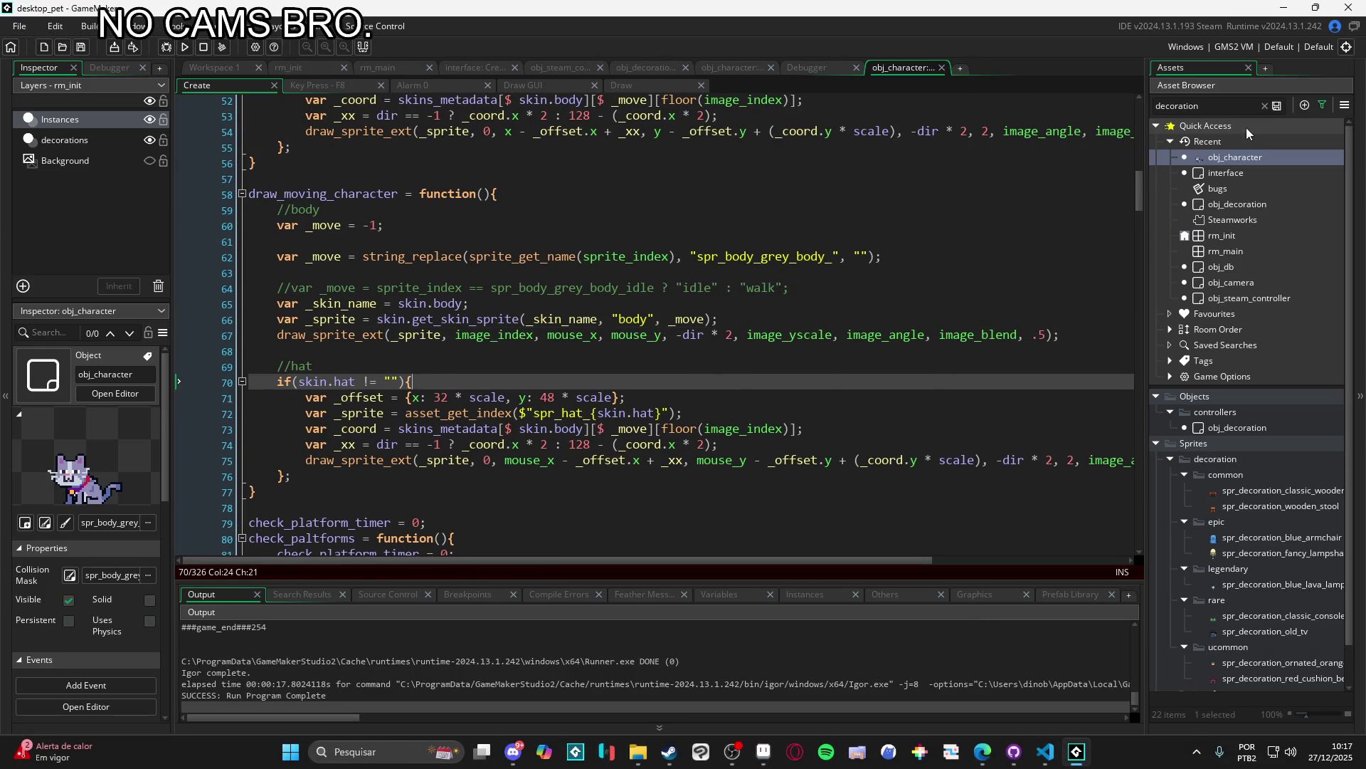
pyautogui.scroll(5, 732, 269)
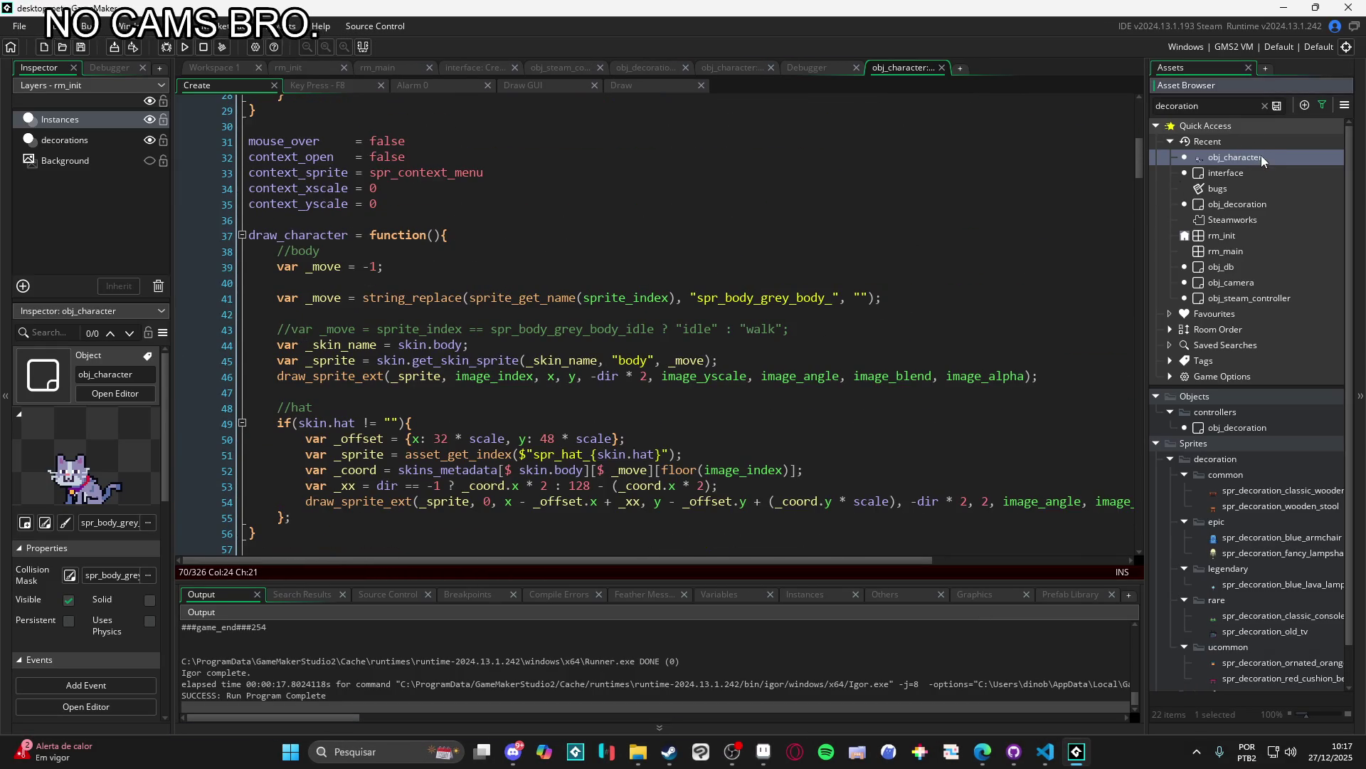
pyautogui.doubleClick(1258, 158)
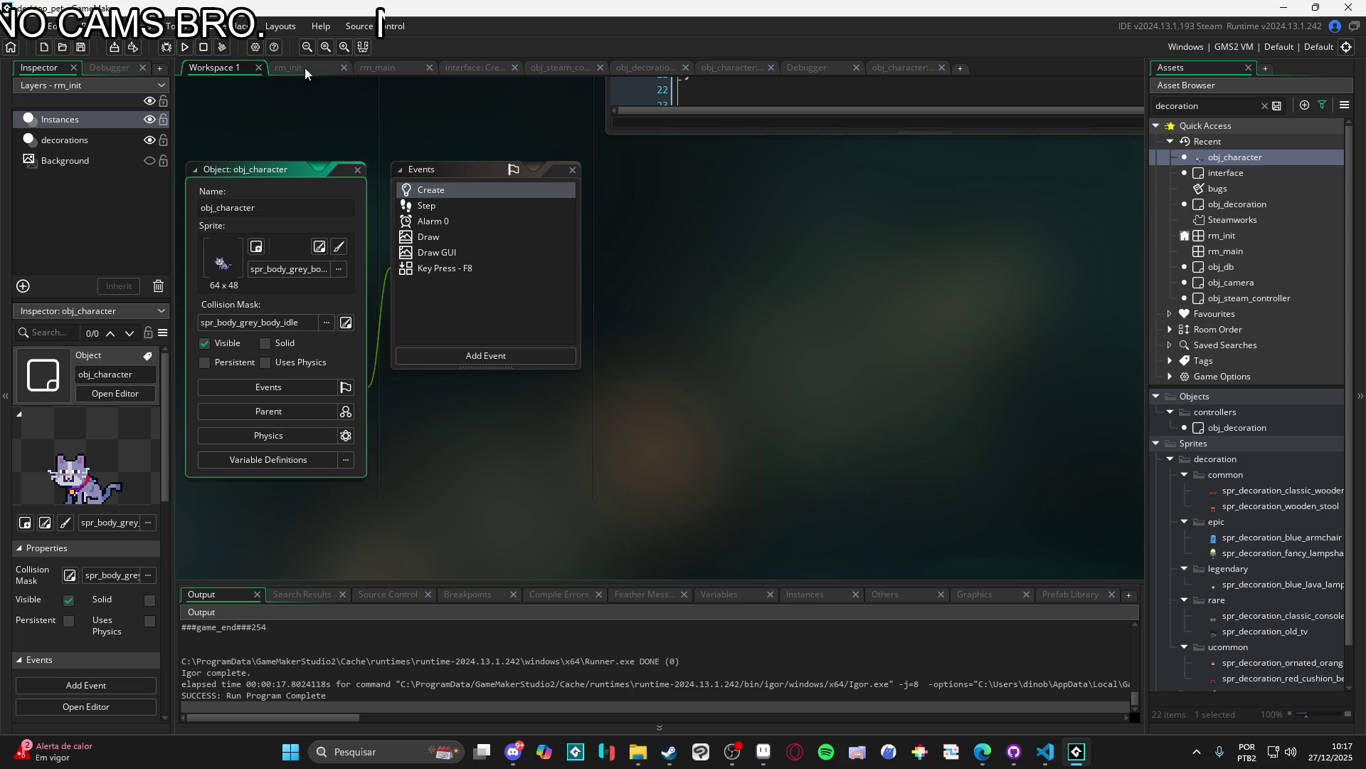
pyautogui.click(1214, 156)
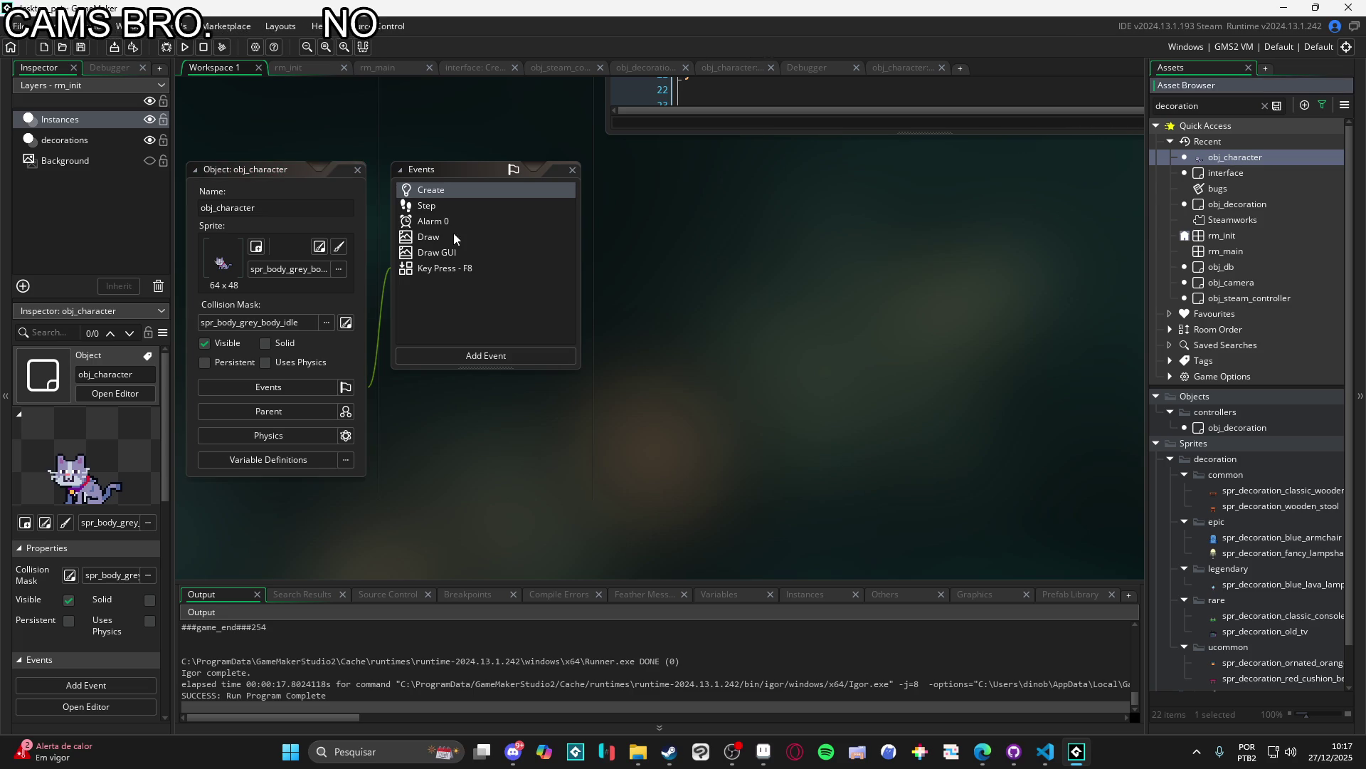
pyautogui.doubleClick(443, 208)
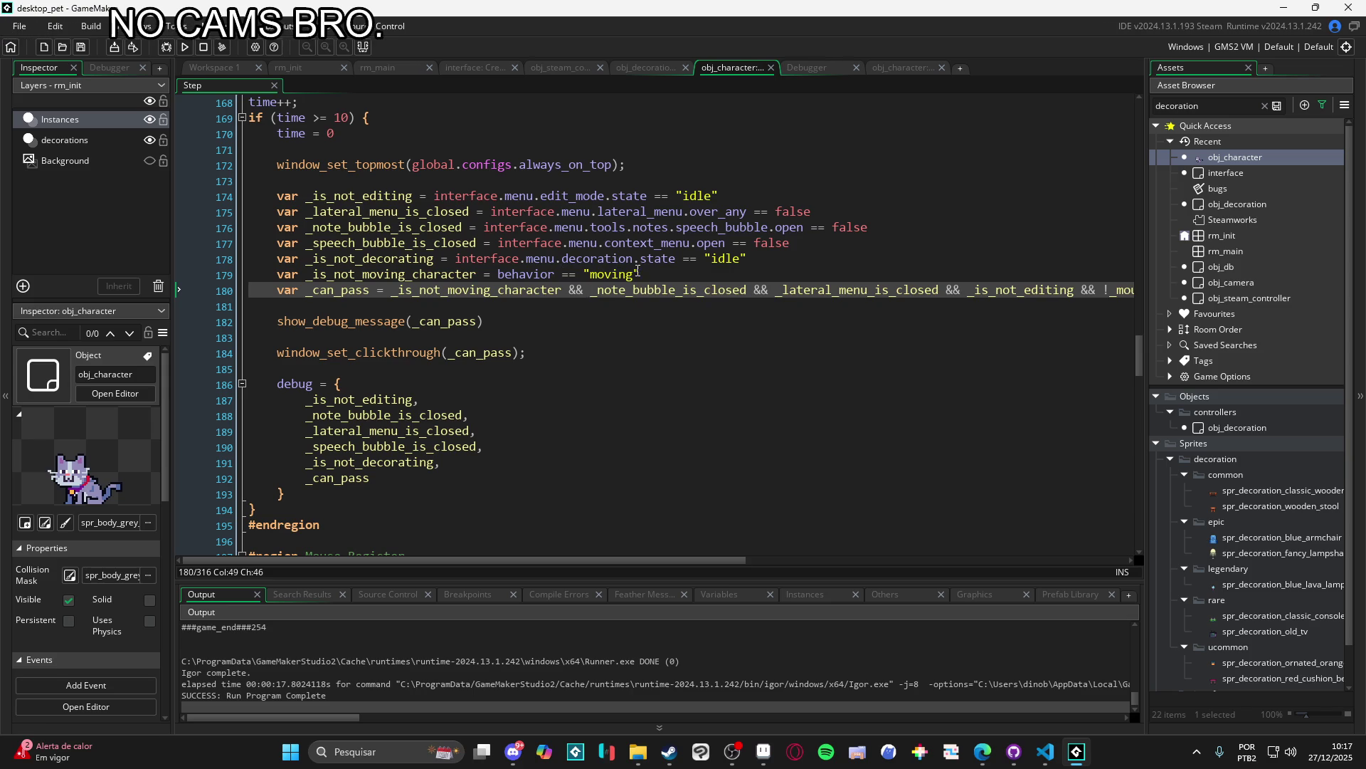
# Step: Change line 179 to behavior != "moving" and rebuild with F5
pyautogui.click(657, 270)
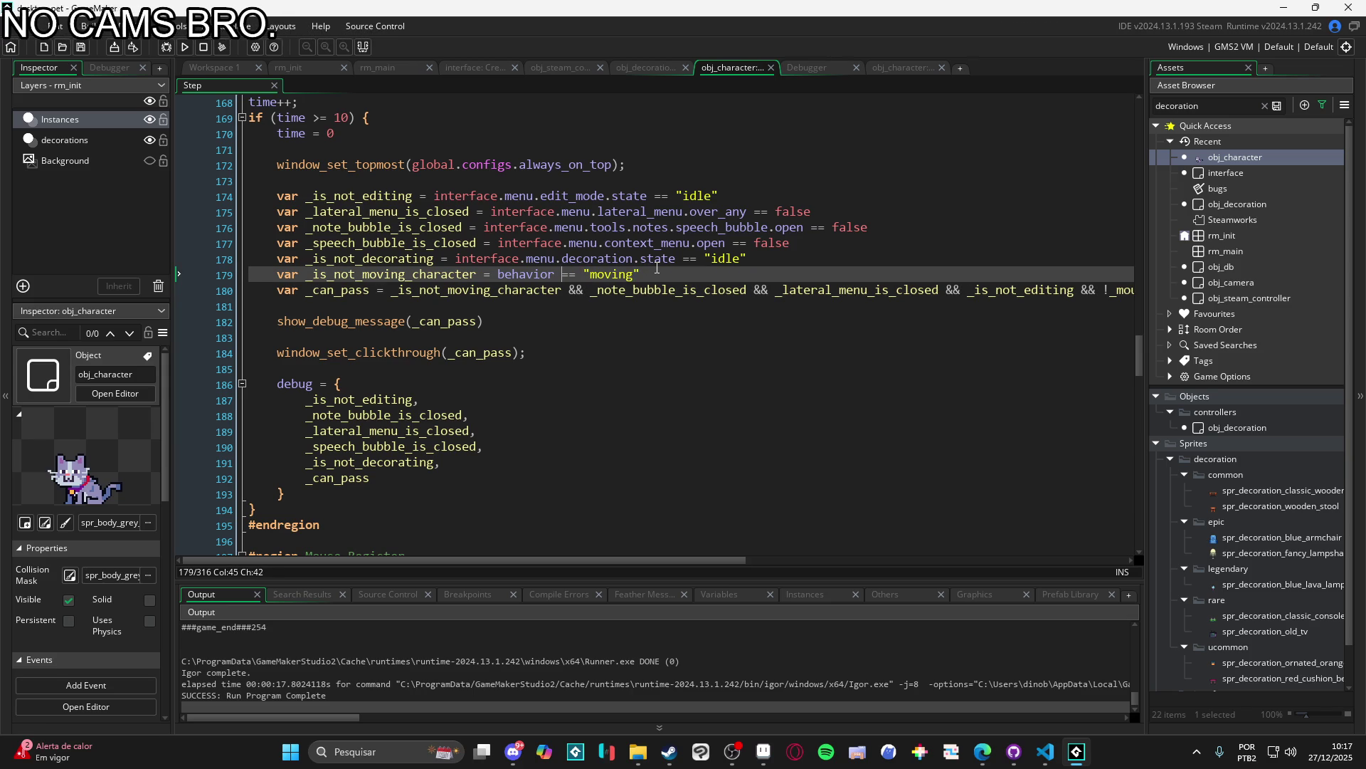
pyautogui.press('Left')
pyautogui.press('BackSpace')
pyautogui.write('!')
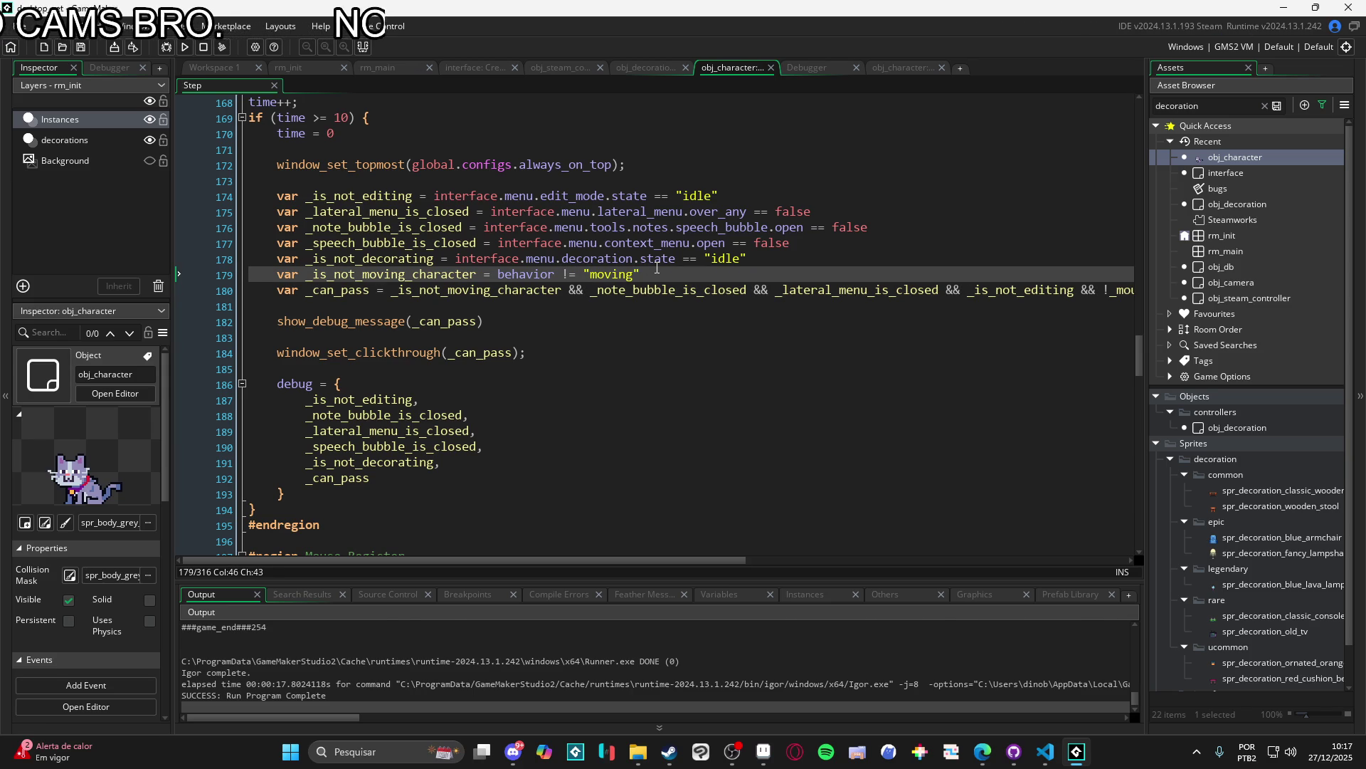
pyautogui.press('F5')
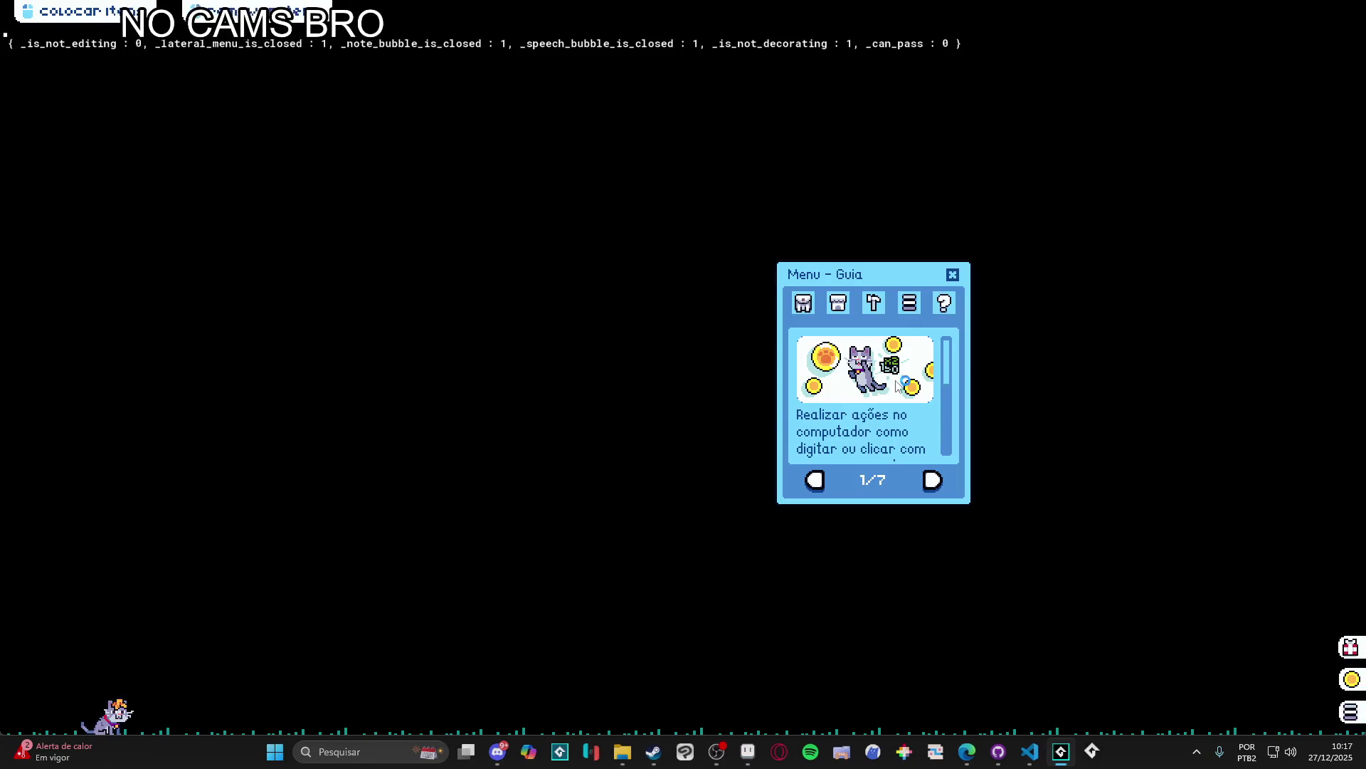
# Step: Close the Menu - Guia panel and choose Mover from the pet's bubble so its translucent copy follows the mouse
pyautogui.click(955, 275)
pyautogui.click(117, 715)
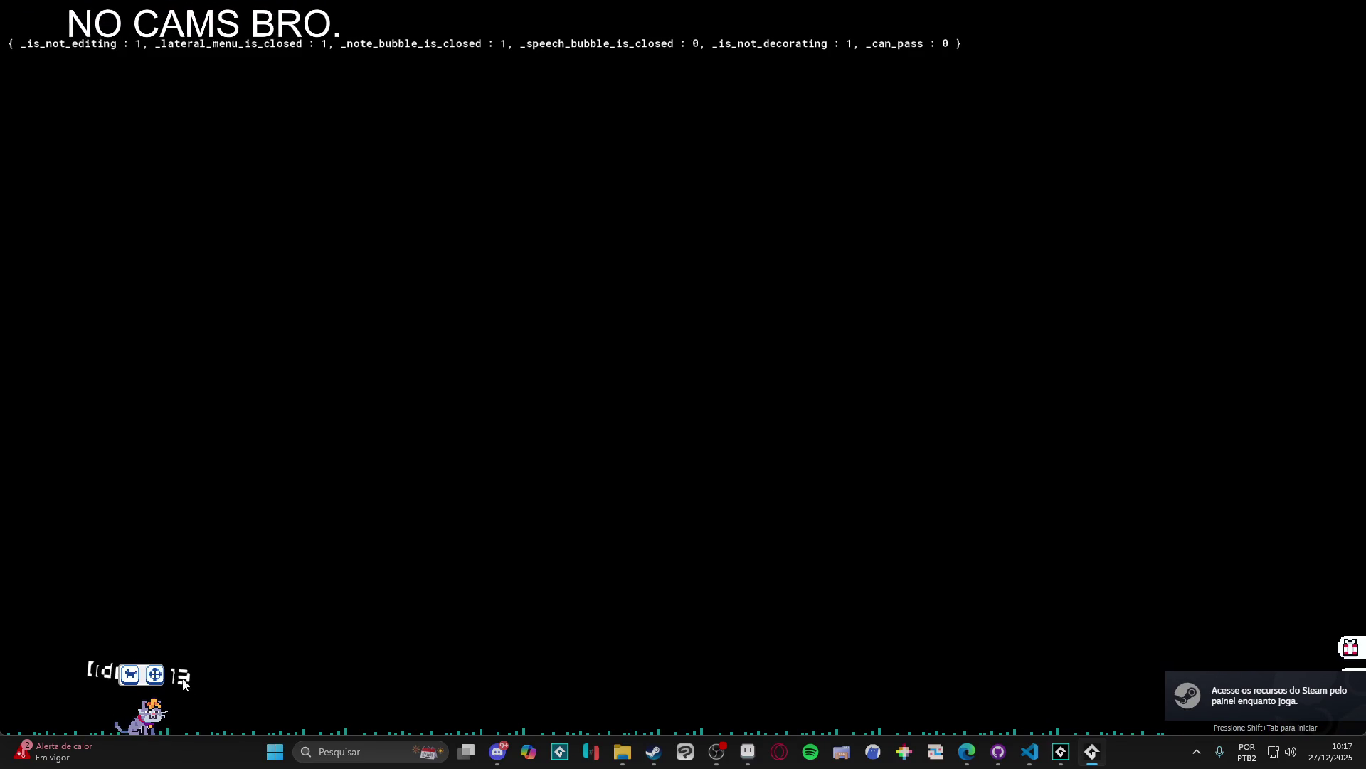
pyautogui.click(155, 674)
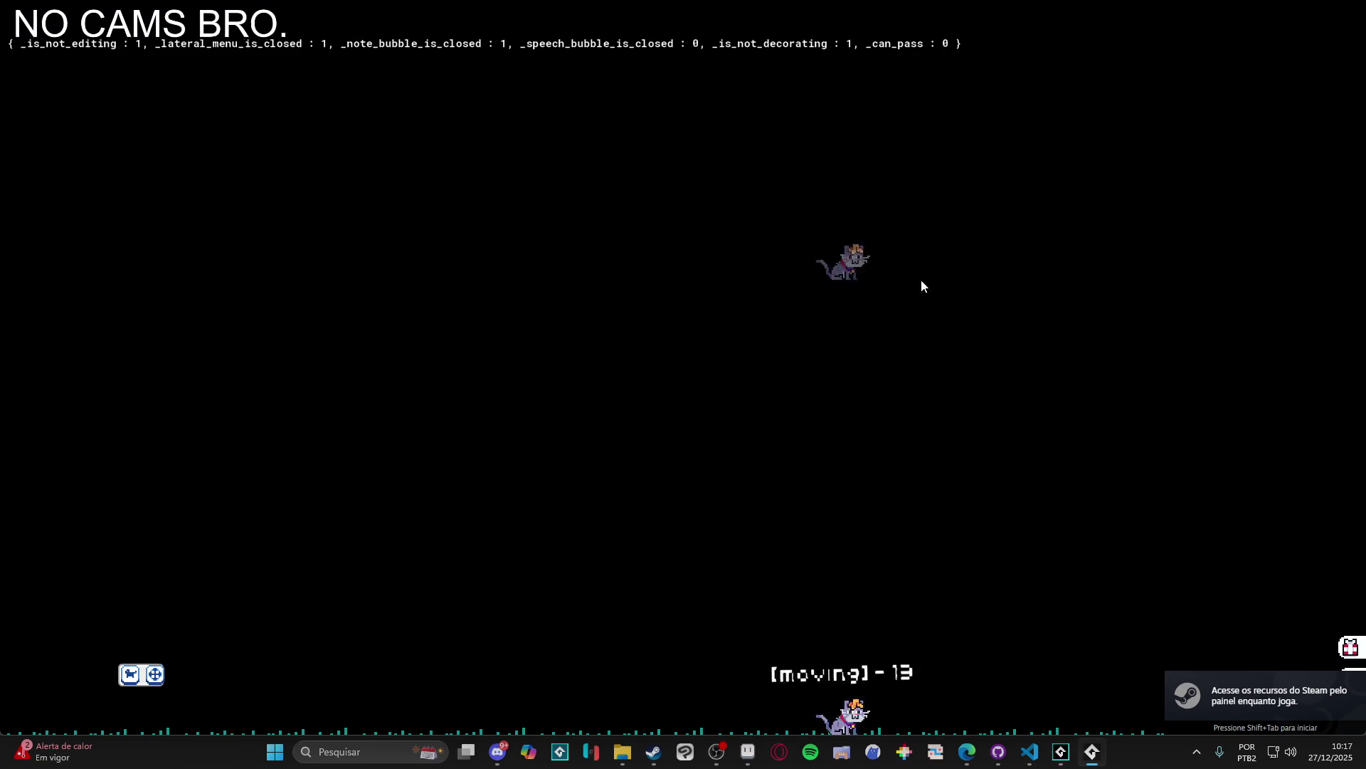